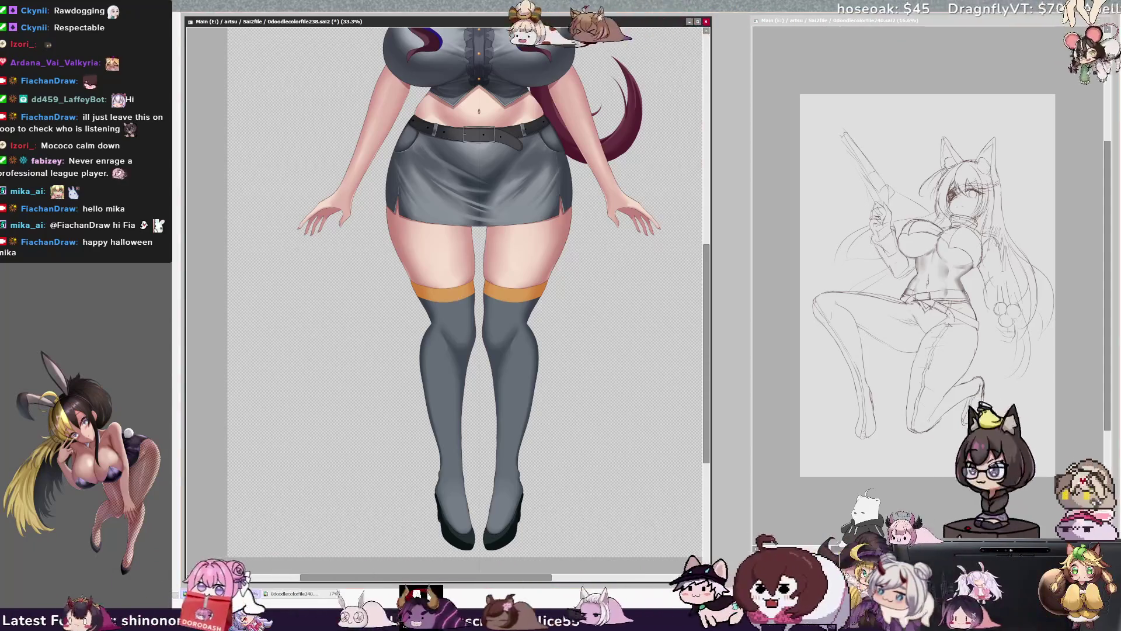
Step: Zoom in from 33.3% to 75% and pan down to the grey stockings
scroll(444, 292, up, 4)
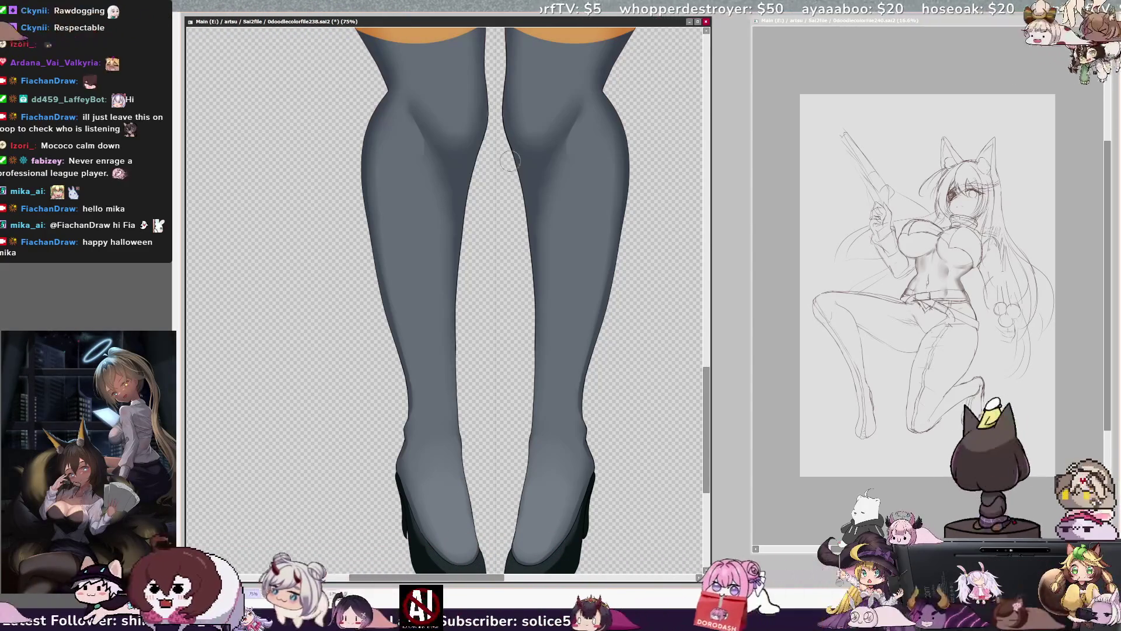
scroll(706, 403, up, 3)
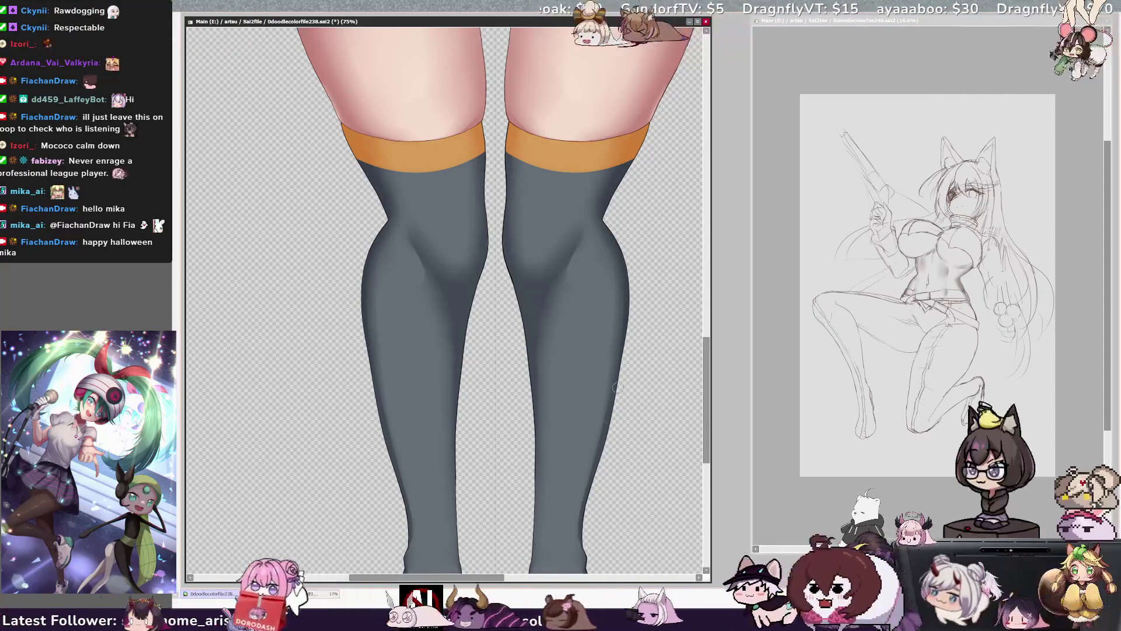
Step: Magic-wand select the left stocking, add the right one, then scroll down to the shoes
mouse_move(706, 399)
mouse_down()
mouse_move(711, 443)
mouse_move(706, 386)
mouse_up()
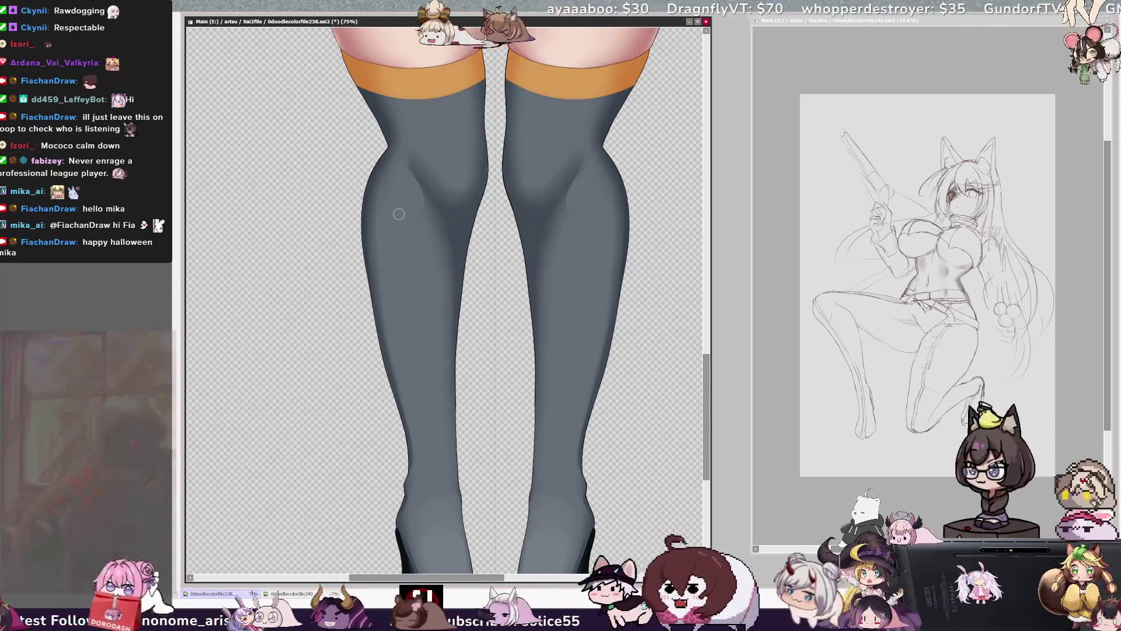
click(421, 292)
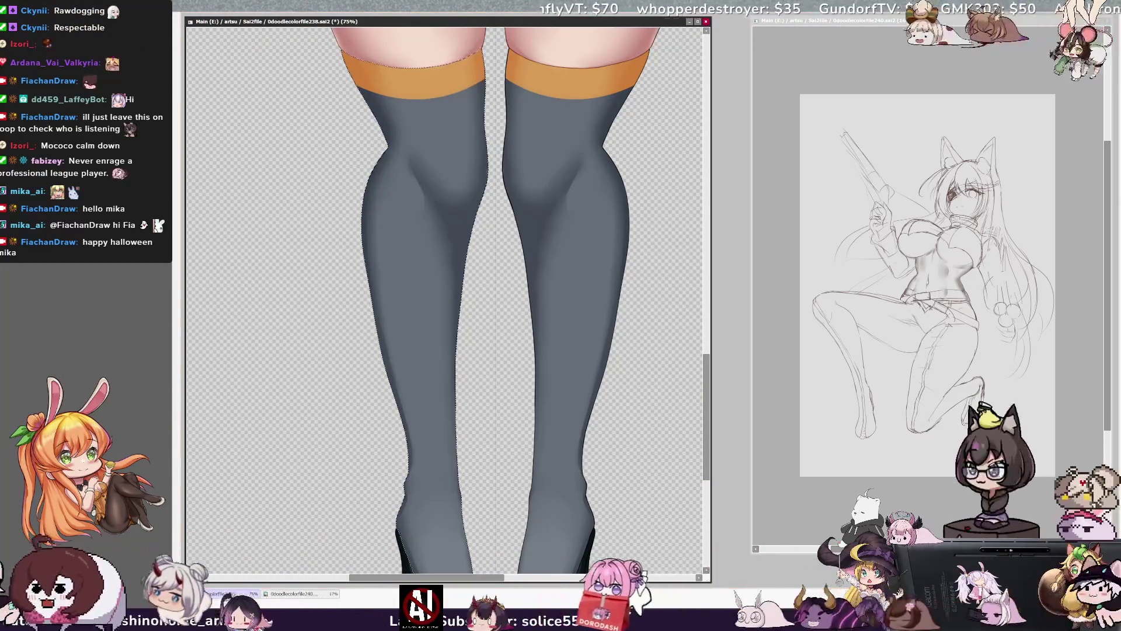
click(564, 292)
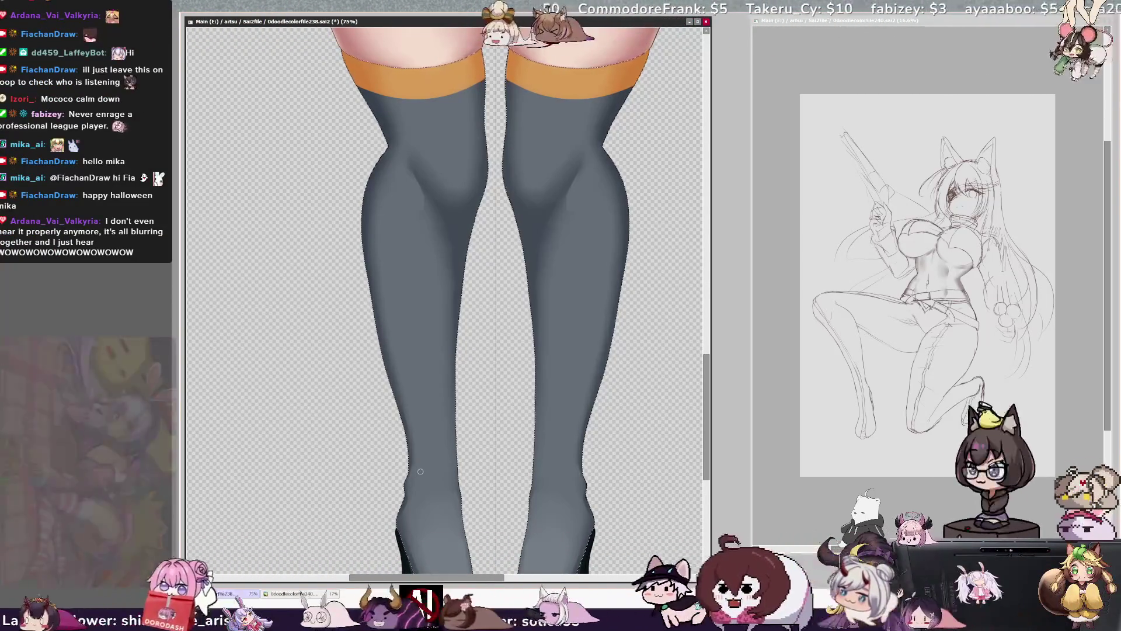
drag(707, 371, 706, 394)
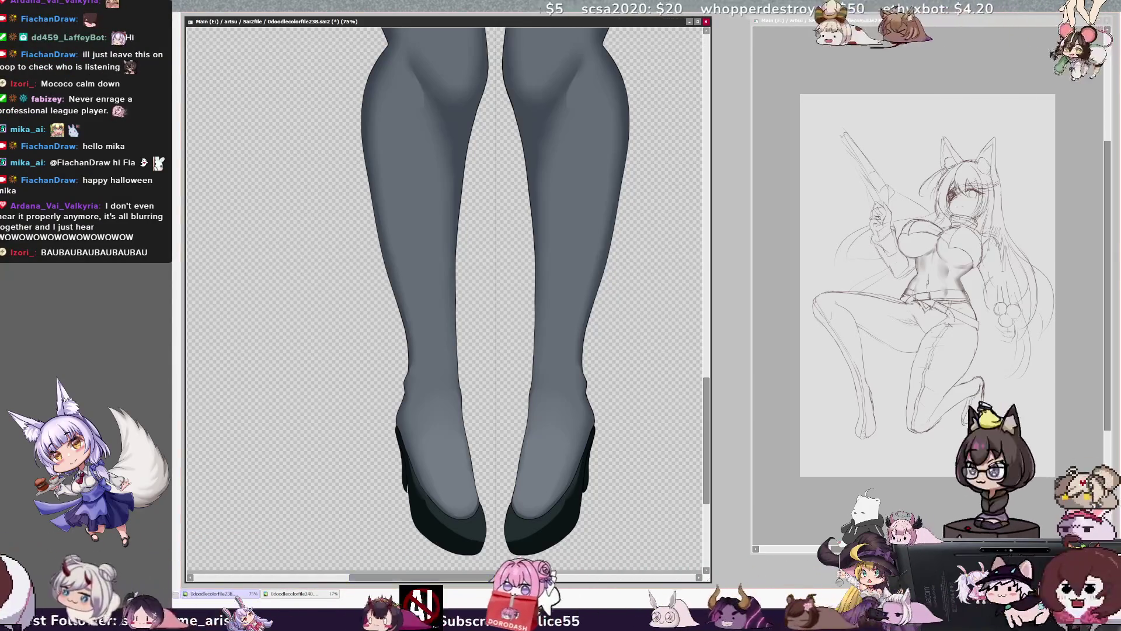
Step: Cover both black heels with the Selection Pen and convert the marked area into a selection
scroll(511, 540, right, 2)
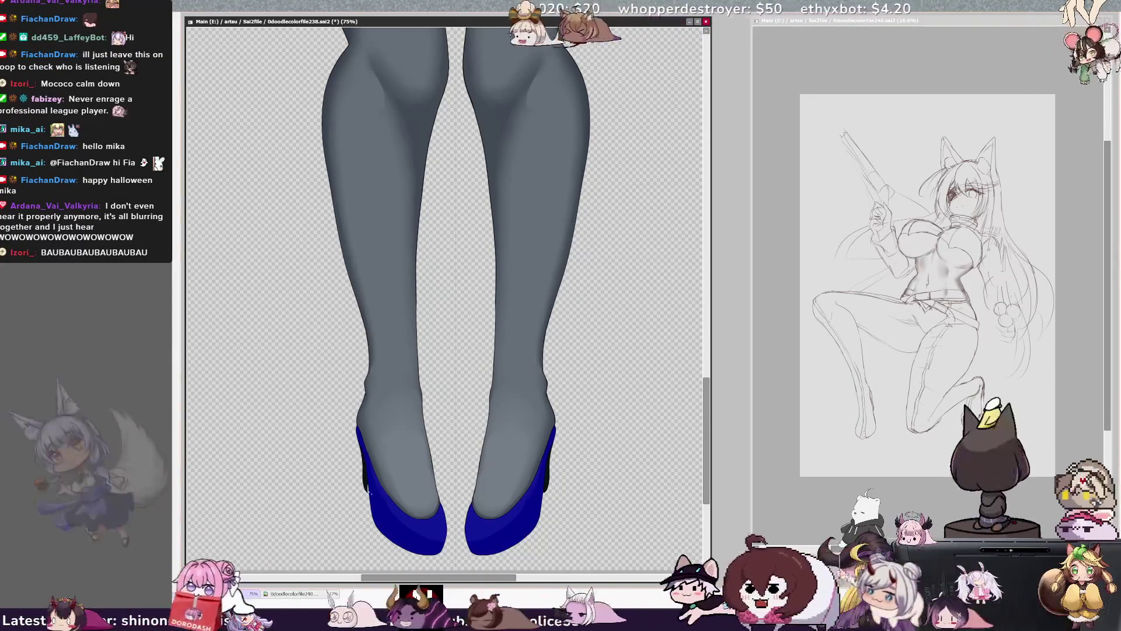
key(b)
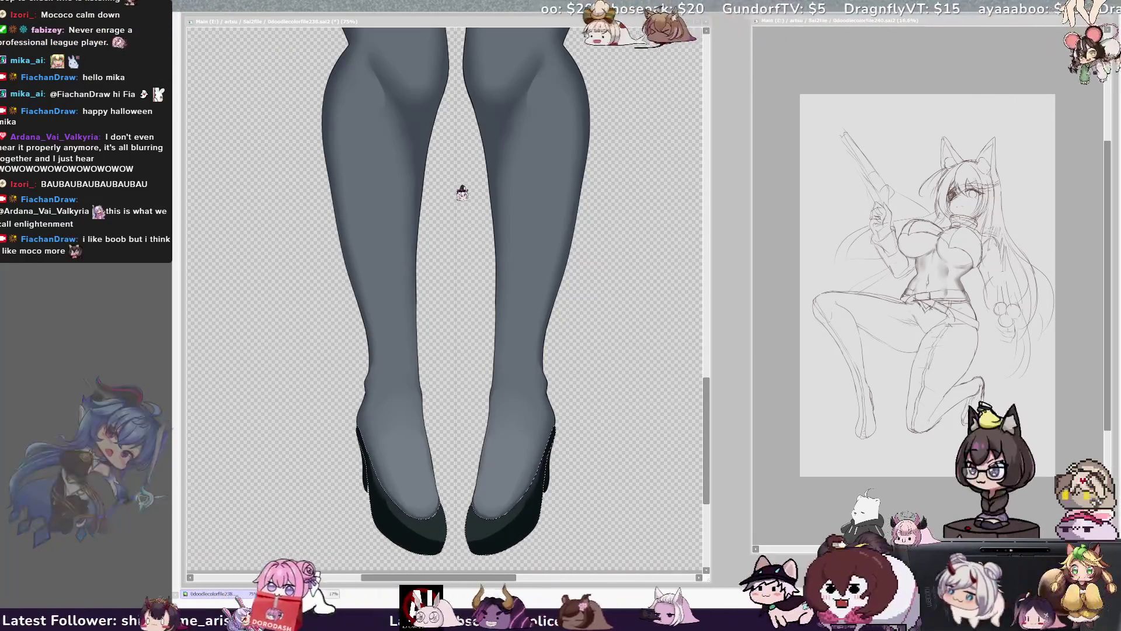
click(402, 509)
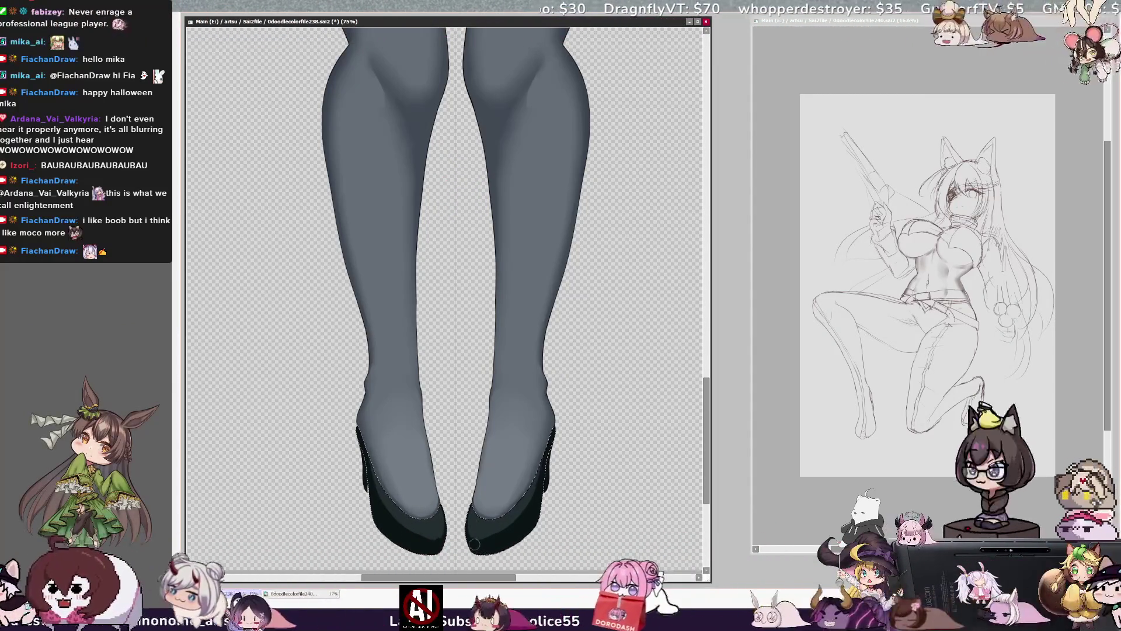
Step: Resize the brush and airbrush soft shading and glossy highlights onto the shoe toes and heels
key(bracketright)
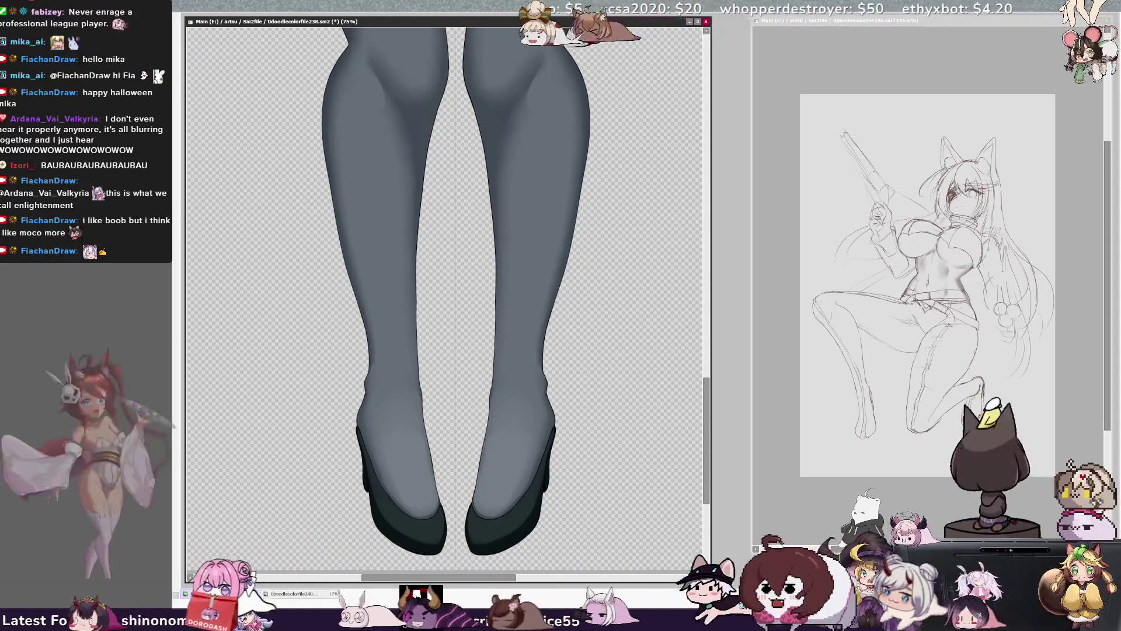
right_click(393, 518)
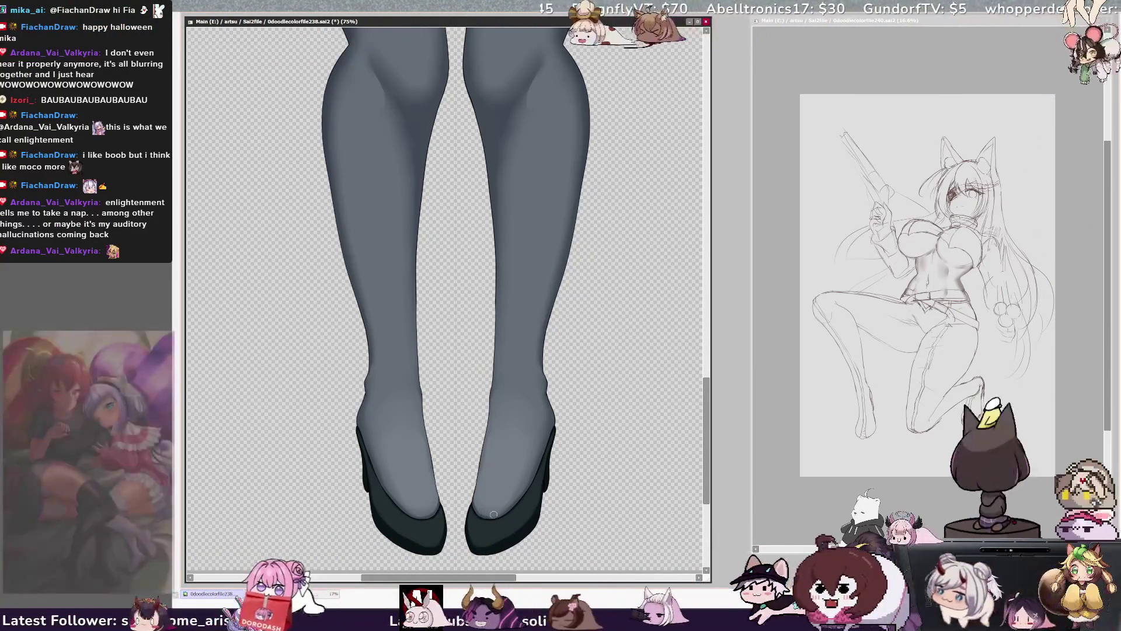
key(bracketleft)
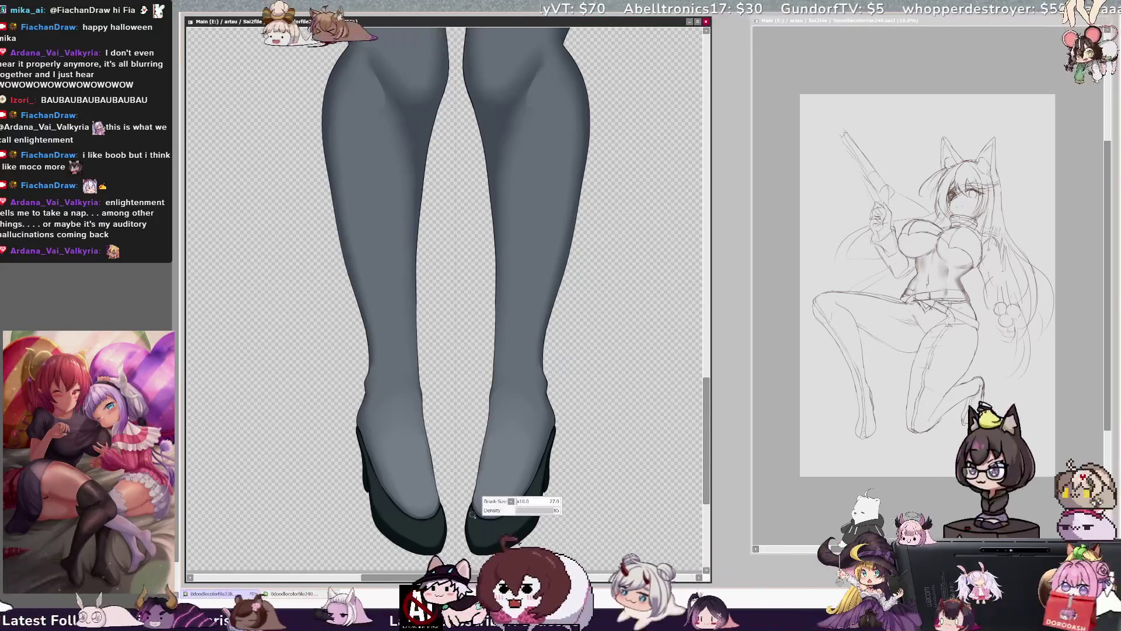
Step: Use a smaller brush to add brighter highlights to the black shoe toes
key(bracketleft)
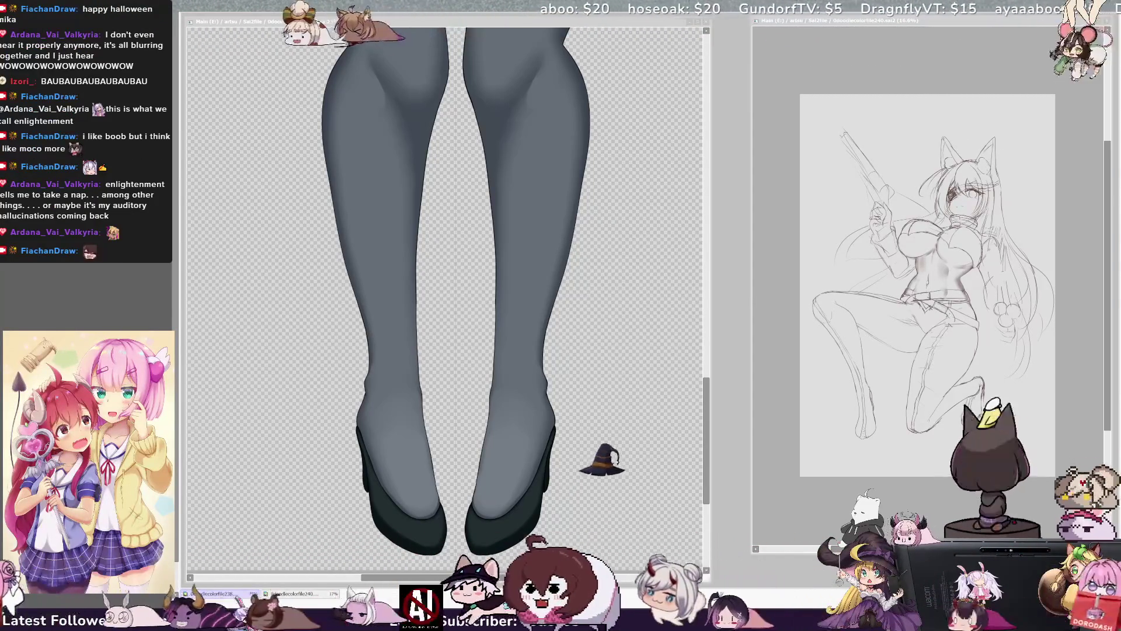
click(411, 520)
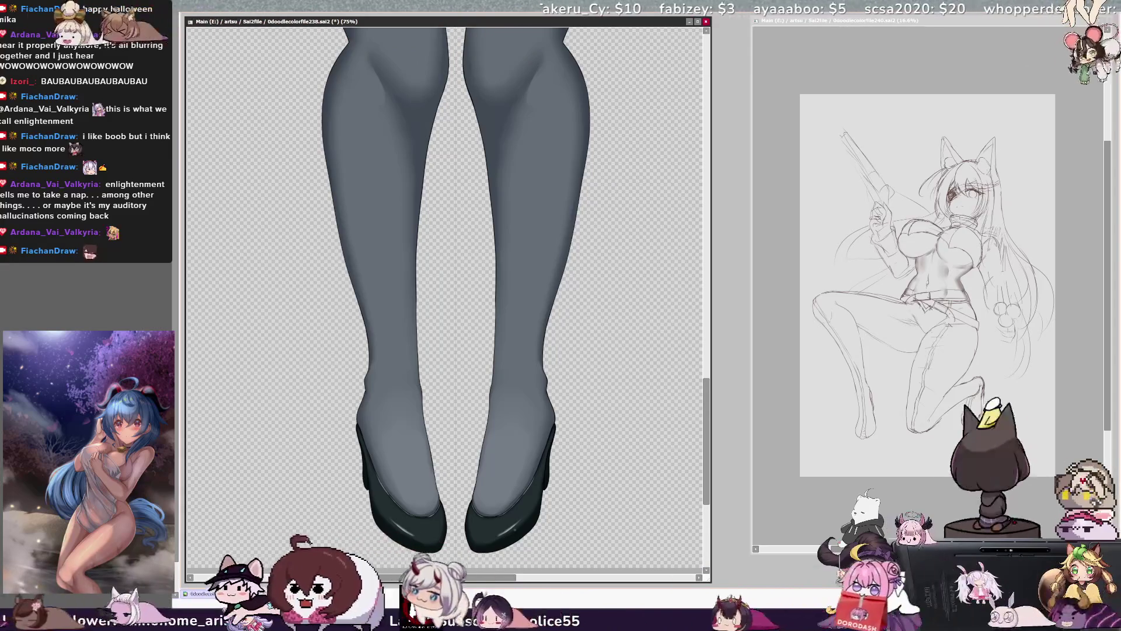
Step: Zoom out to the full figure and compare a navy skirt against grey, keeping grey
key(minus)
key(minus)
key(minus)
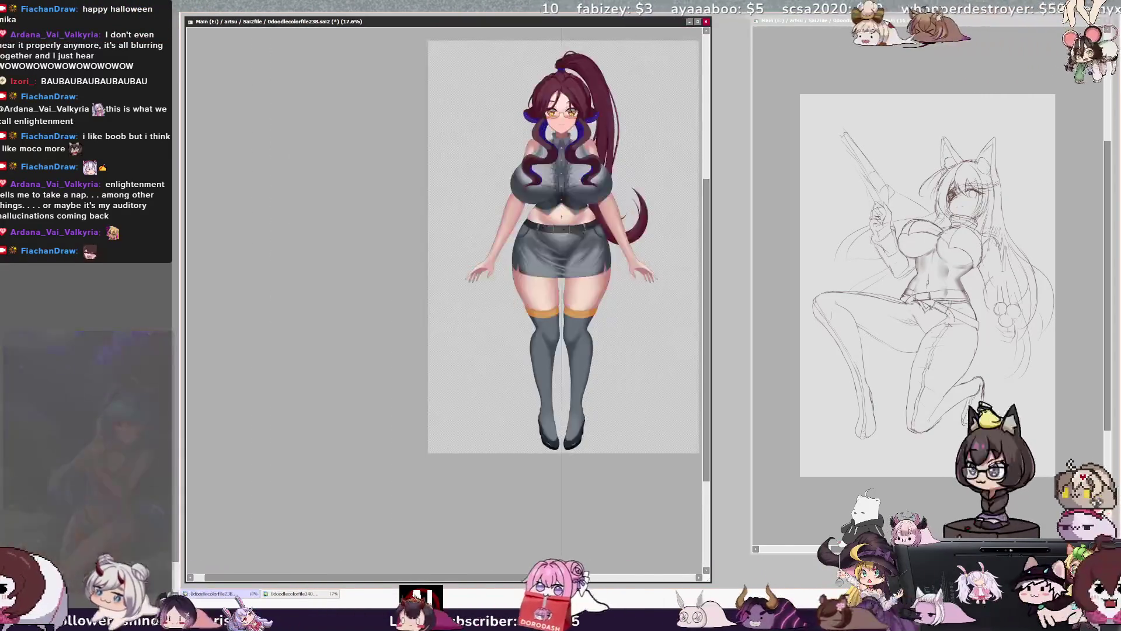
scroll(643, 281, up, 5)
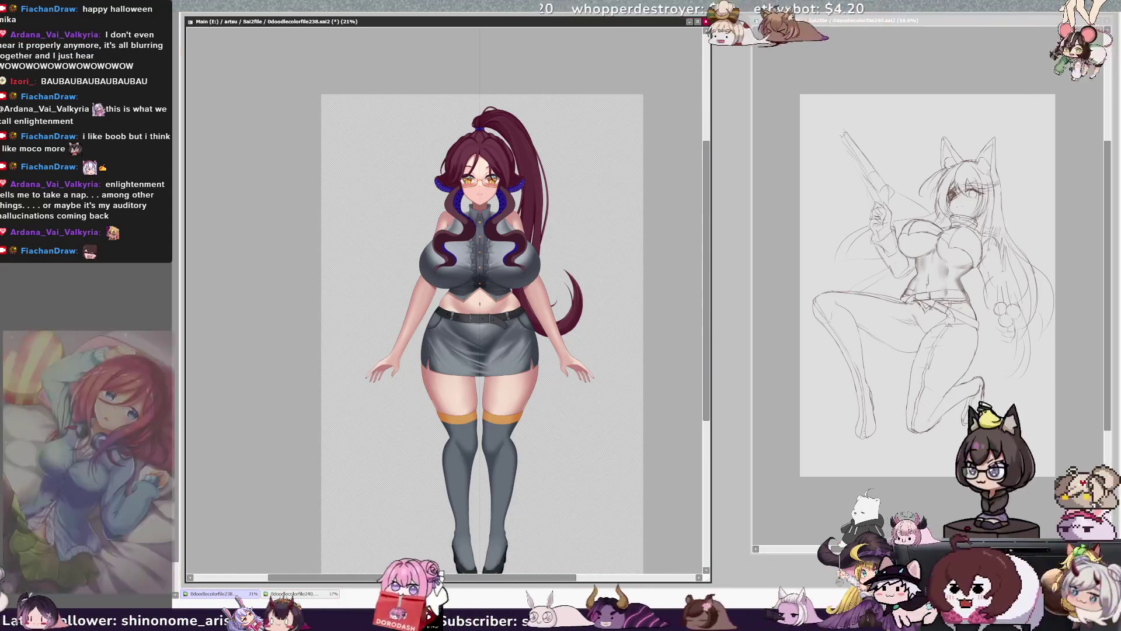
key(ctrl+z)
key(ctrl+y)
key(ctrl+z)
key(ctrl+y)
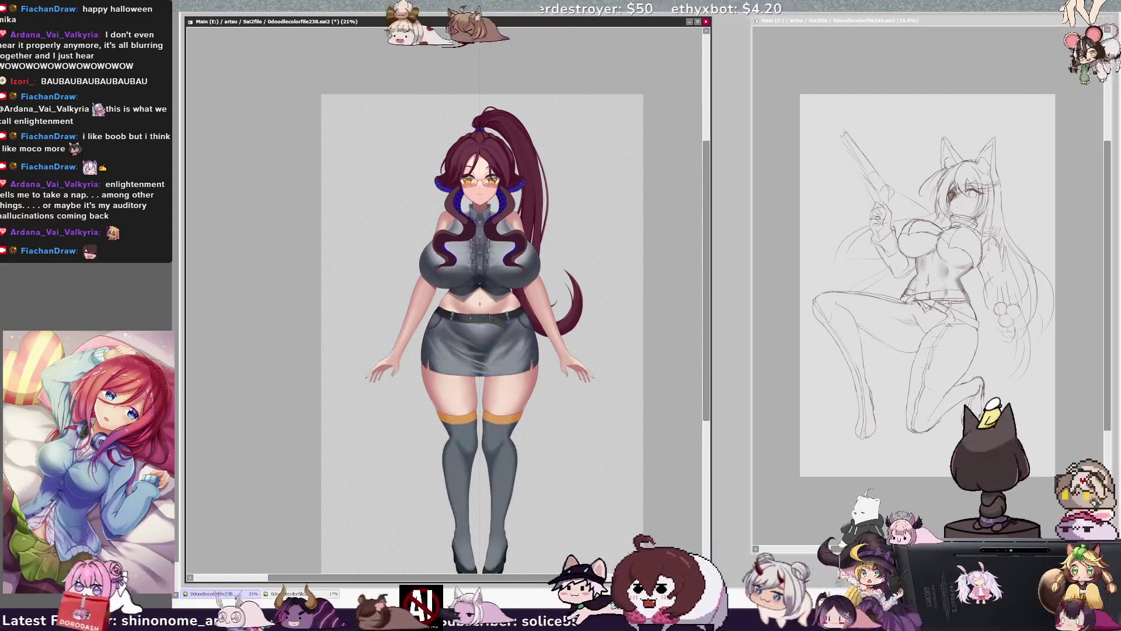
Step: Reveal the spider legs and then the dark coat with orange cuffs
key(ctrl+z)
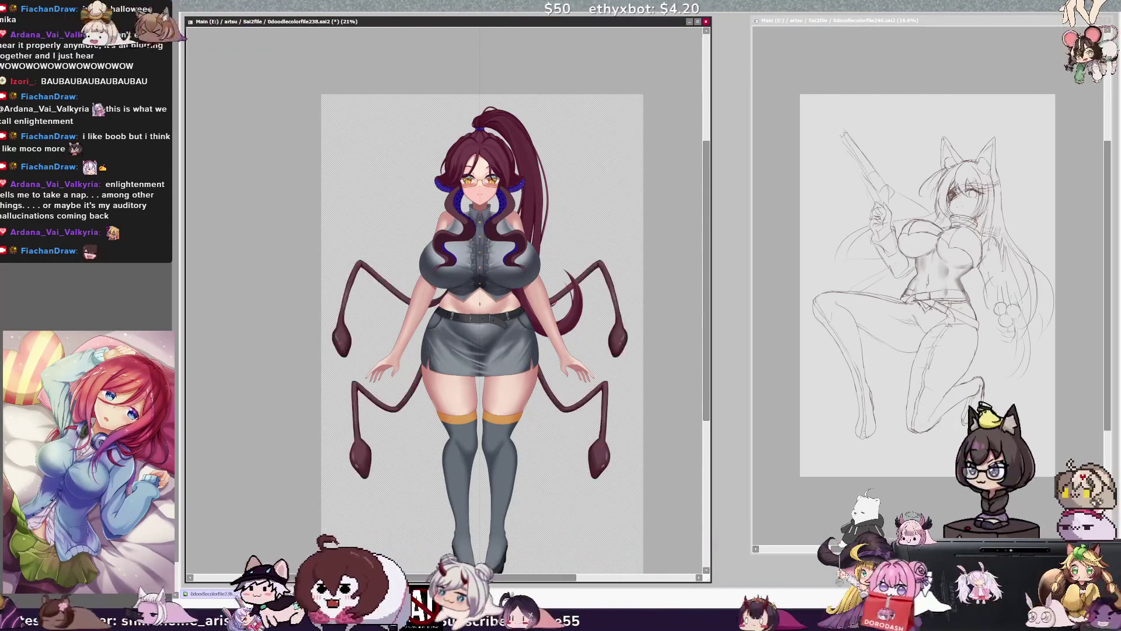
scroll(708, 368, down, 1)
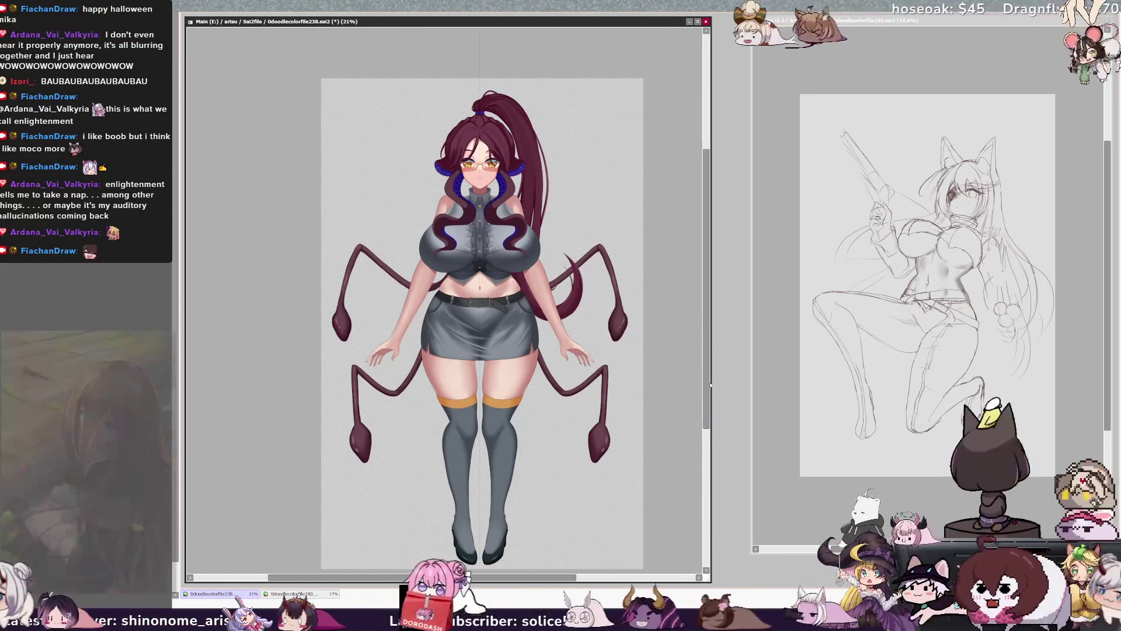
scroll(709, 376, up, 1)
scroll(710, 377, down, 2)
scroll(711, 376, up, 2)
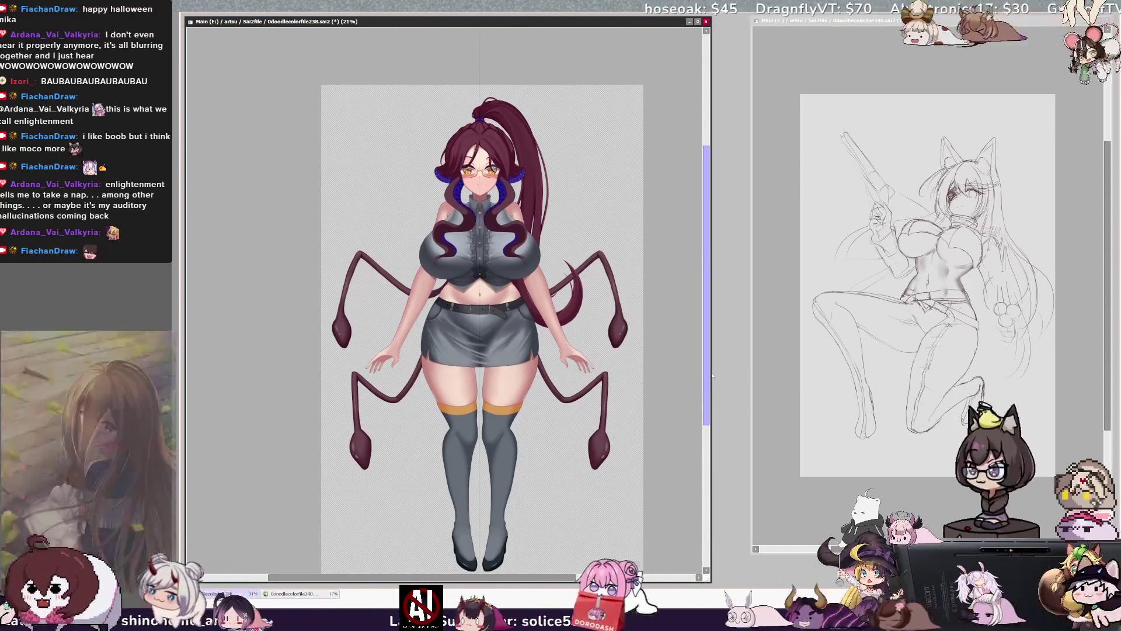
scroll(712, 376, down, 1)
scroll(712, 376, up, 3)
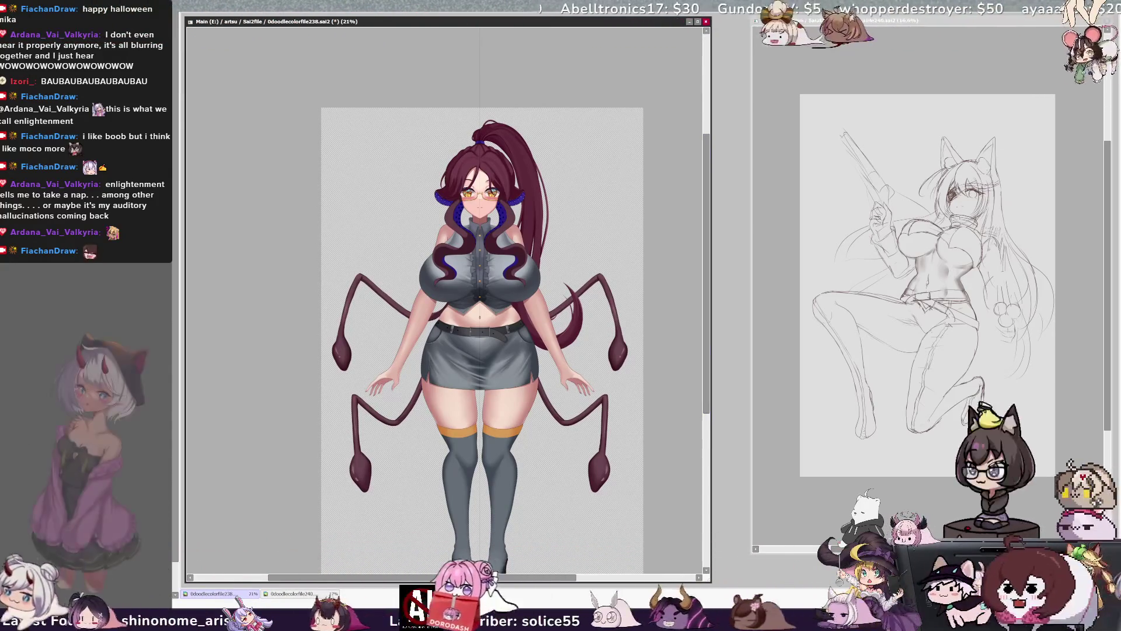
key(ctrl+z)
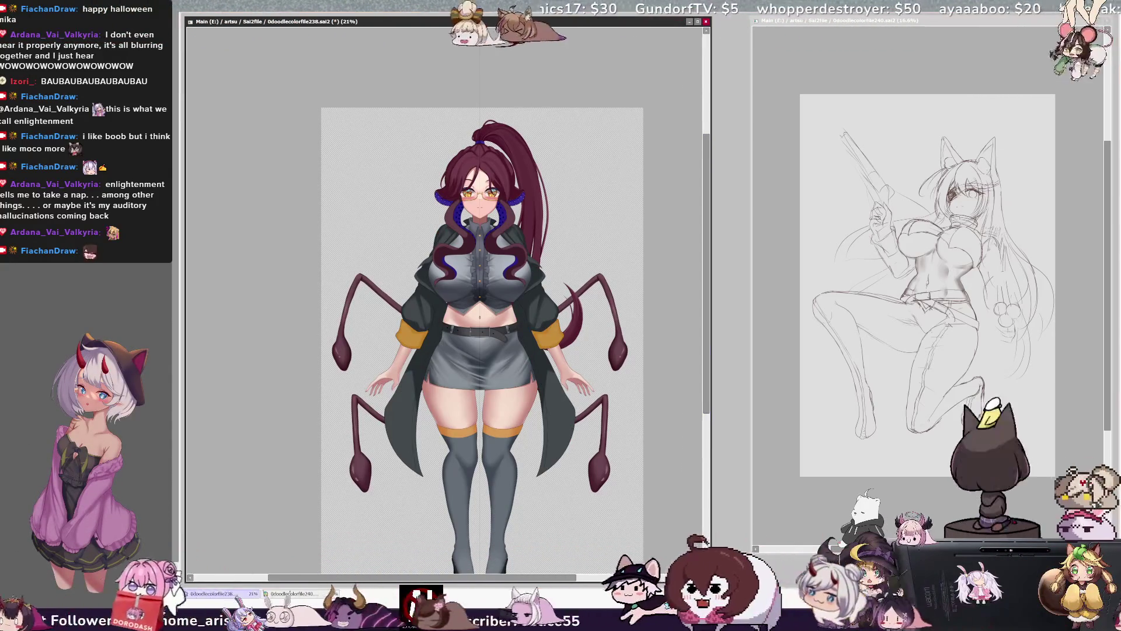
Step: Zoom in on the torso, toggle the coat off and on, and set brush size 32
key(ctrl+plus)
key(ctrl+plus)
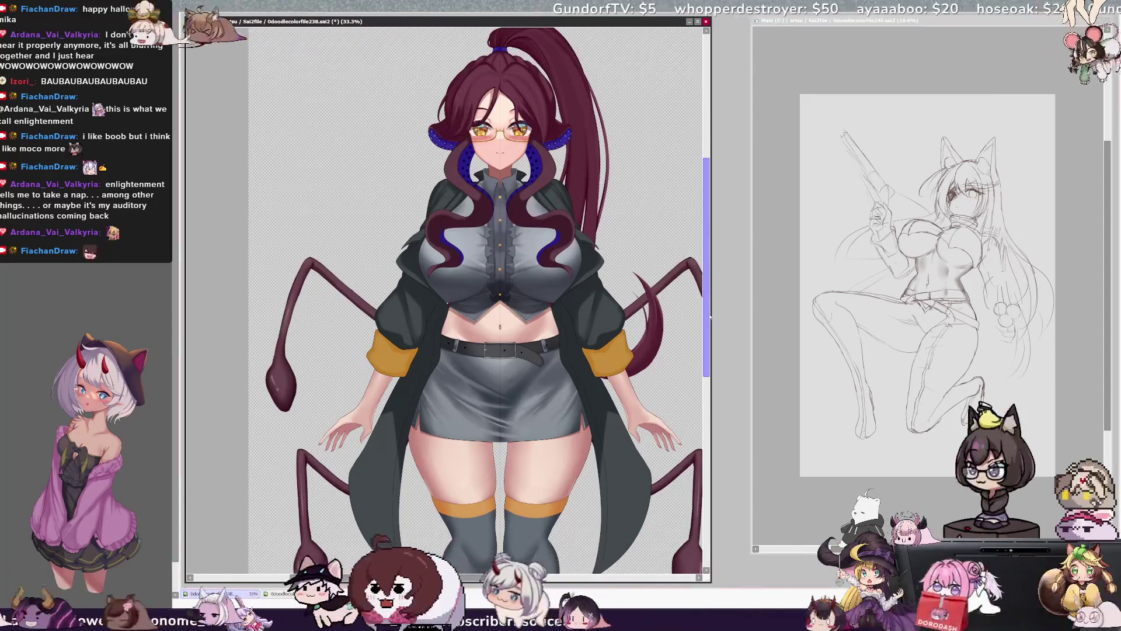
scroll(711, 317, down, 2)
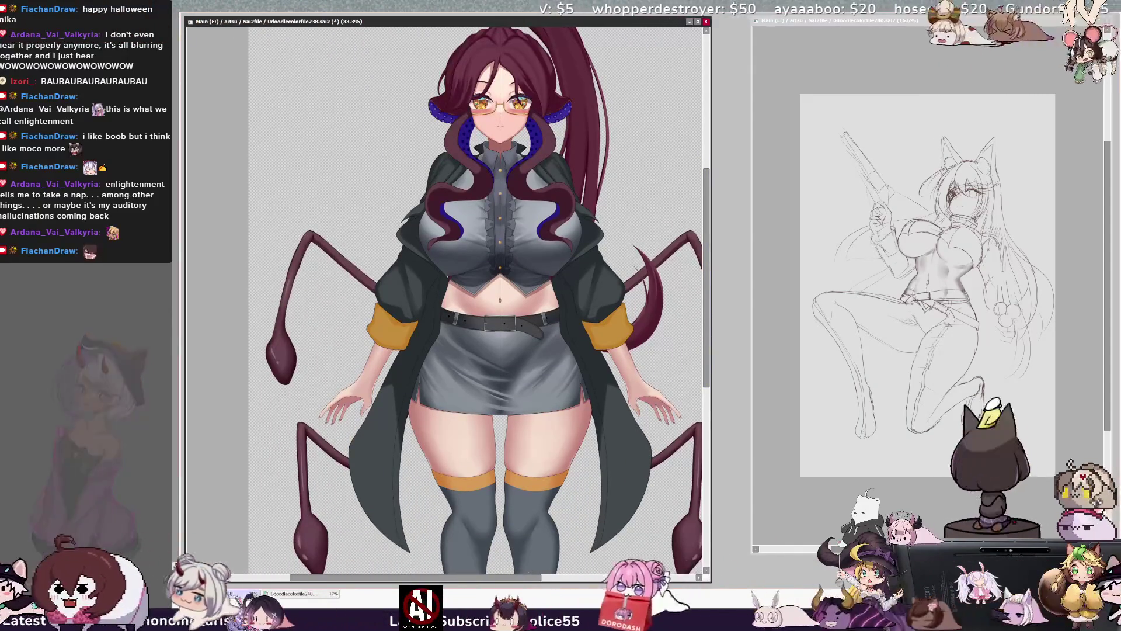
key(ctrl+plus)
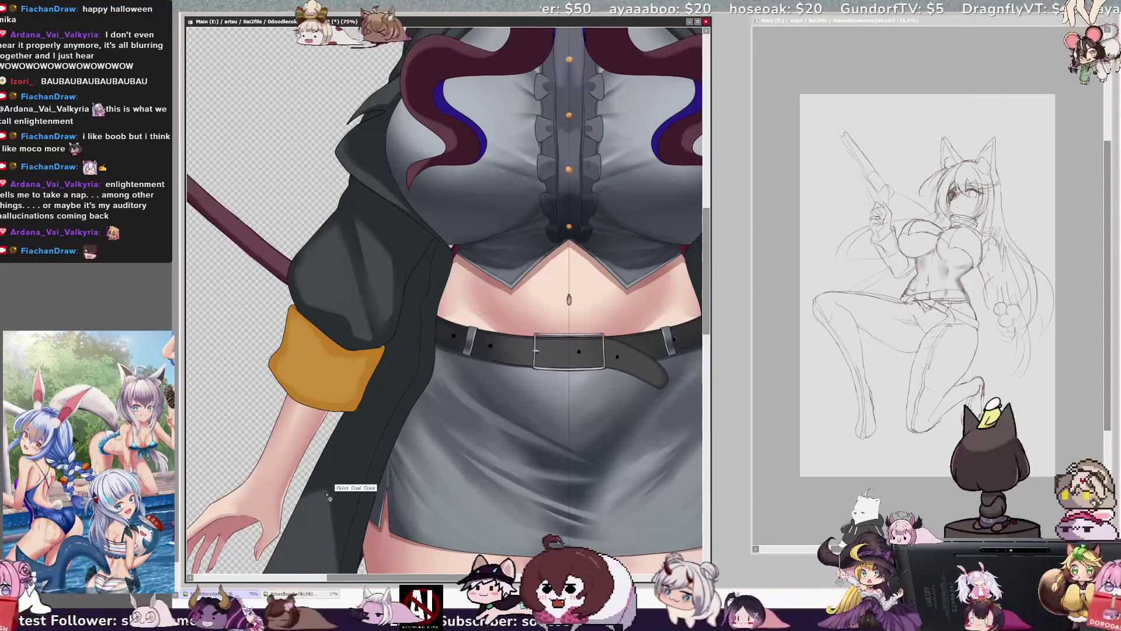
key(h)
key(h)
key(h)
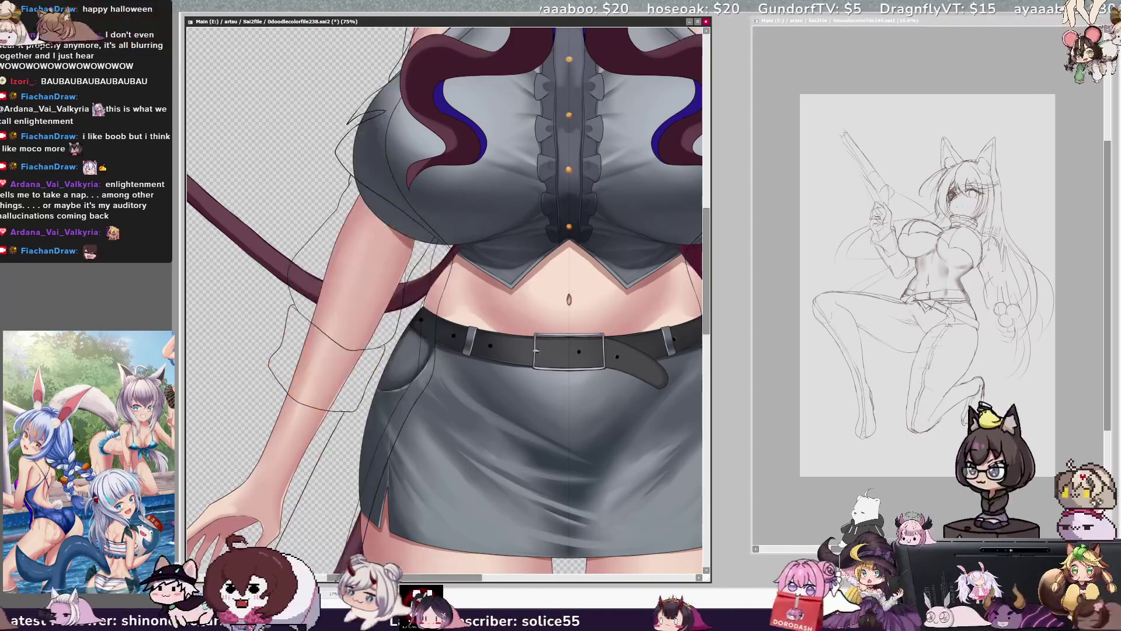
key(h)
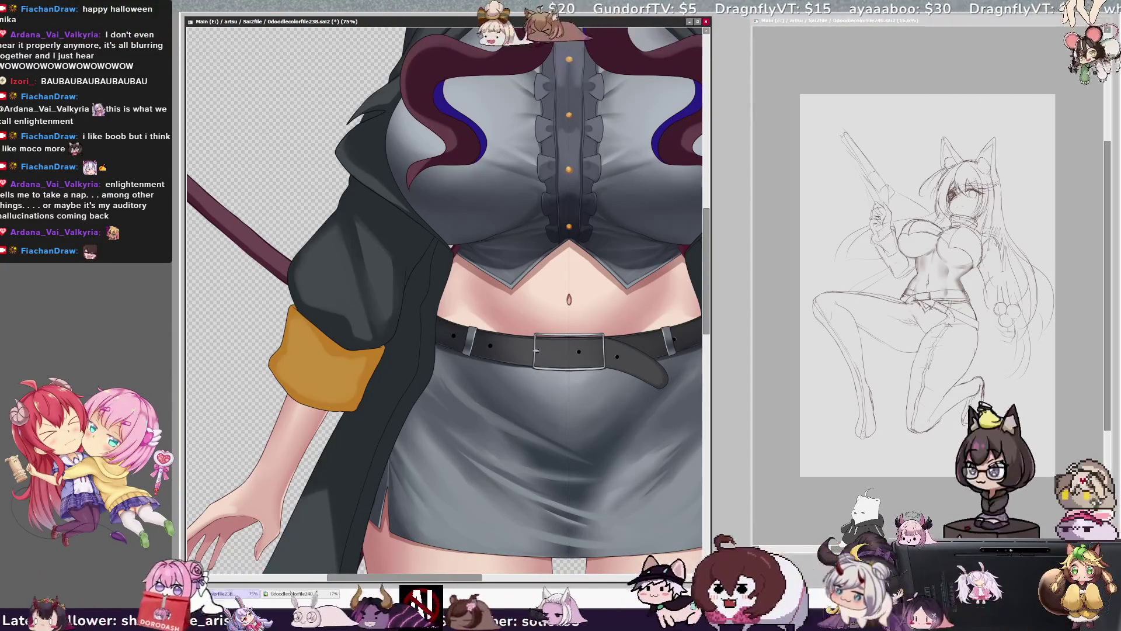
scroll(444, 292, down, 3)
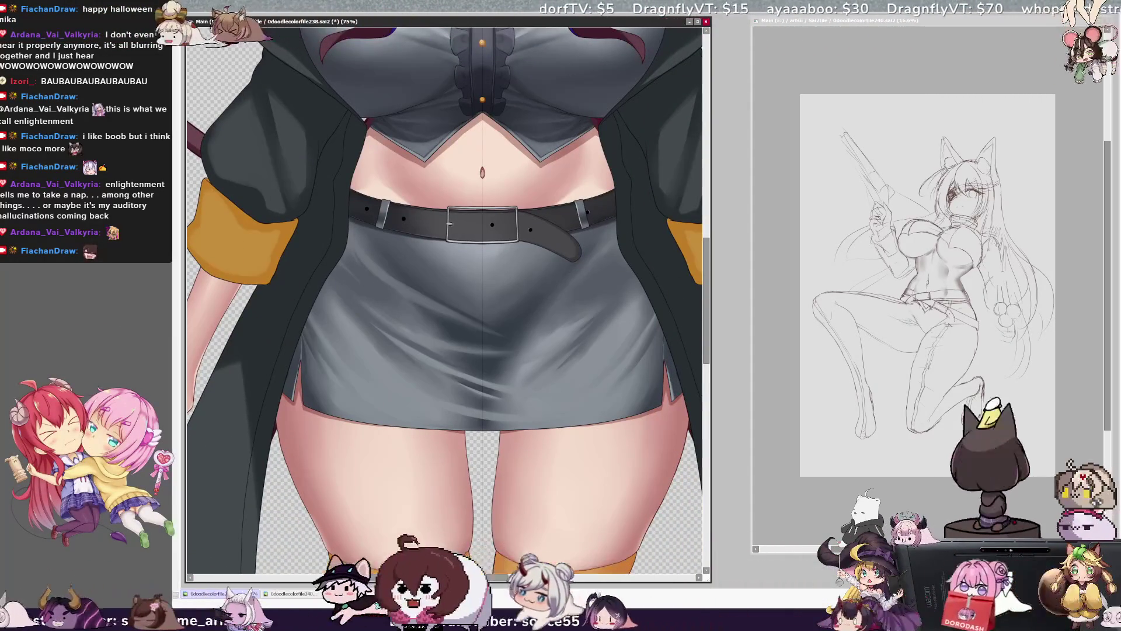
key(bracketright)
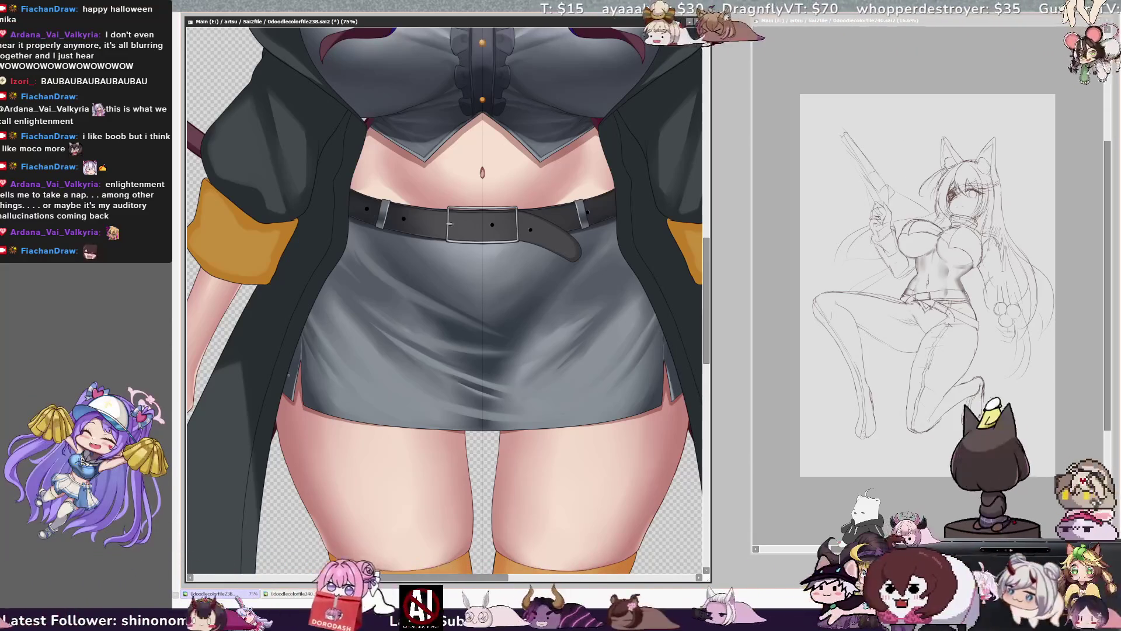
scroll(522, 578, right, 1)
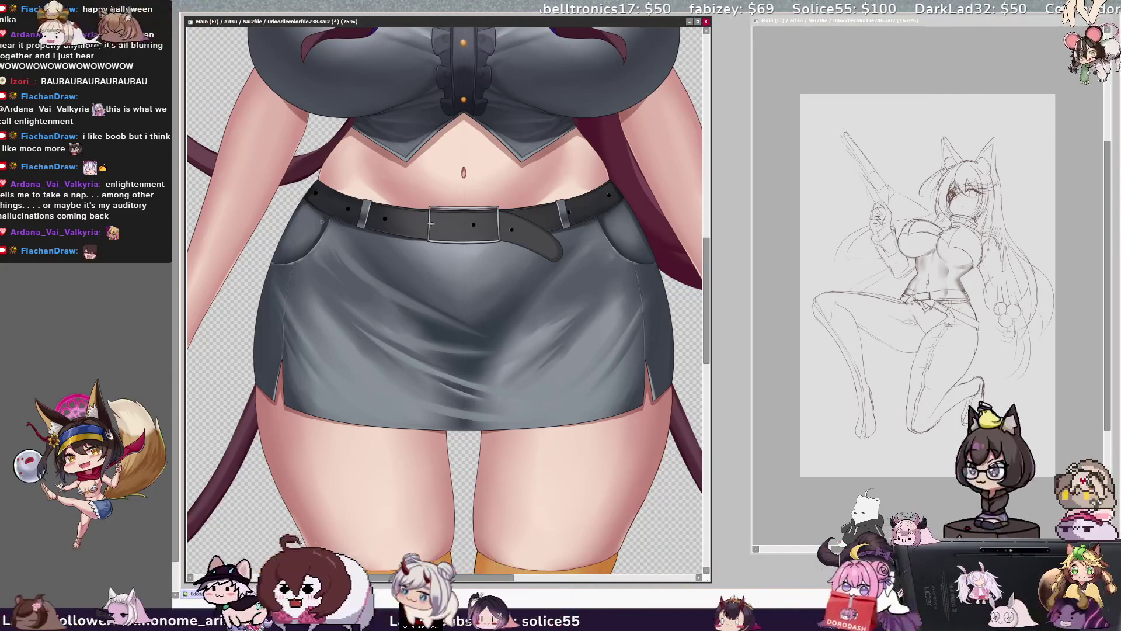
Step: Shrink the brush to about 10, refine skirt lines by the belt, then zoom out to 21%
key(bracketright)
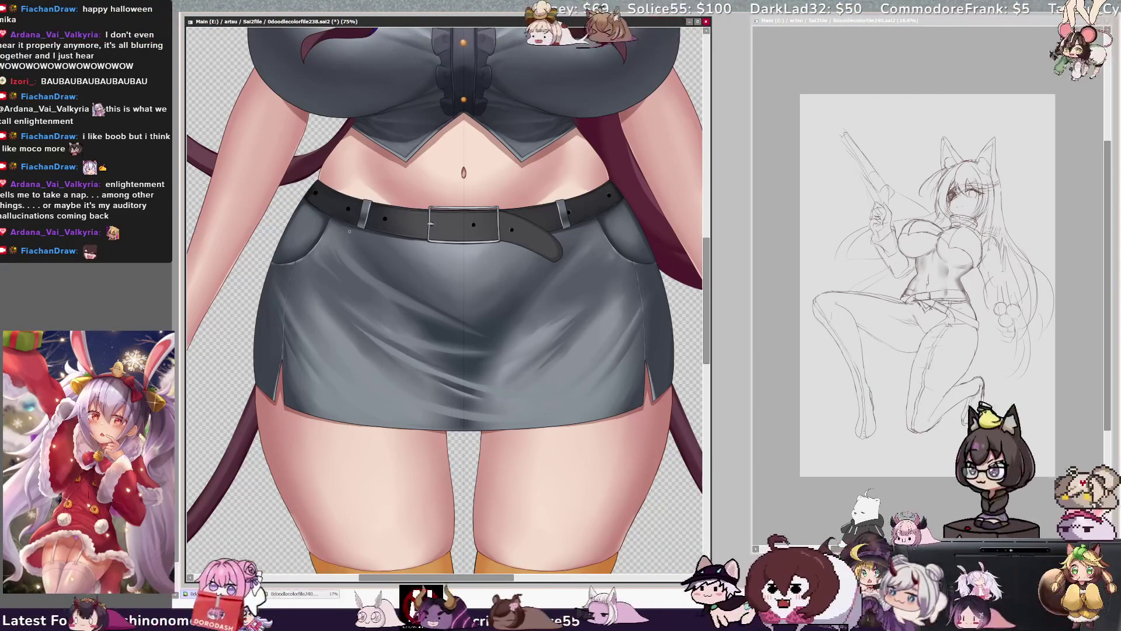
key(bracketleft)
key(bracketleft)
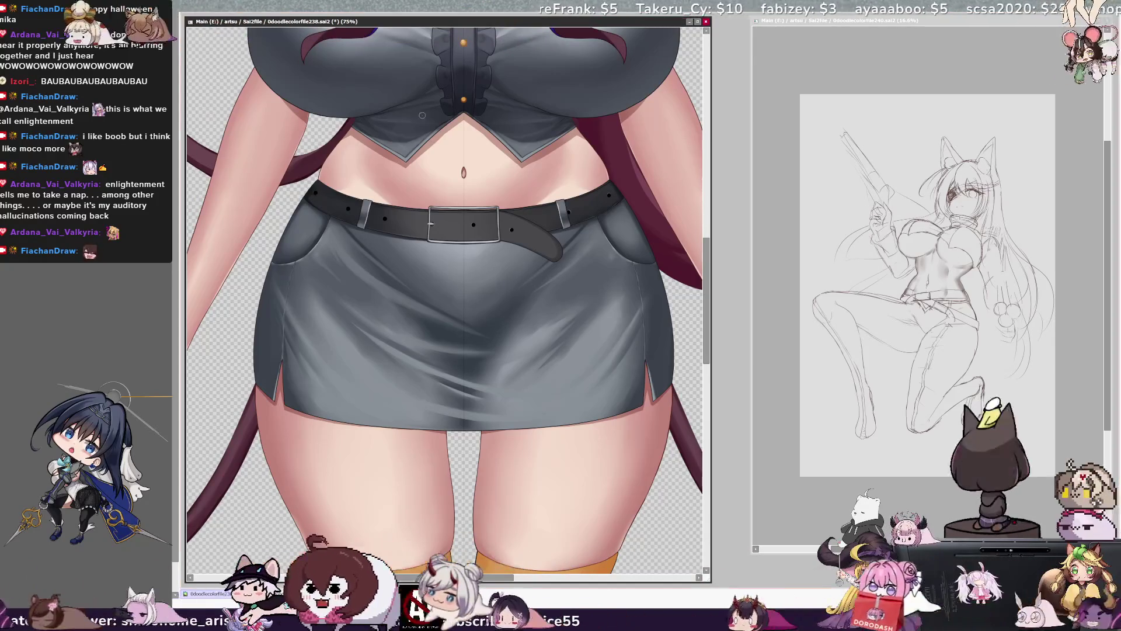
scroll(264, 302, down, 5)
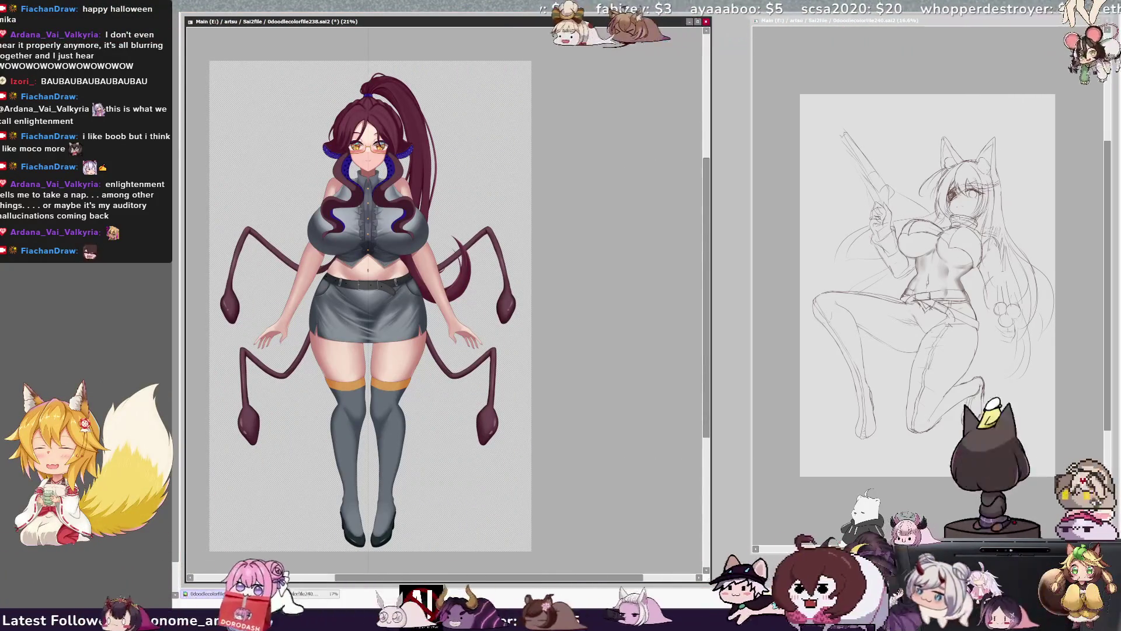
Step: Show the coat again, zoom to 33.3%, then rotate the canvas clockwise and zoom to 50%
key(ctrl+z)
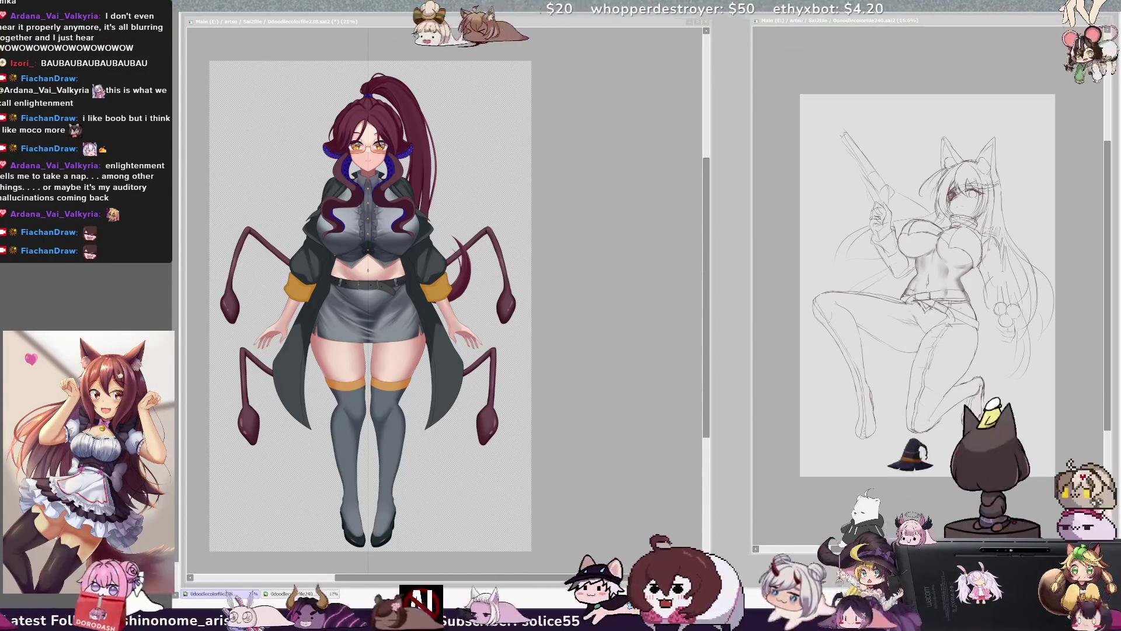
key(alt+Tab)
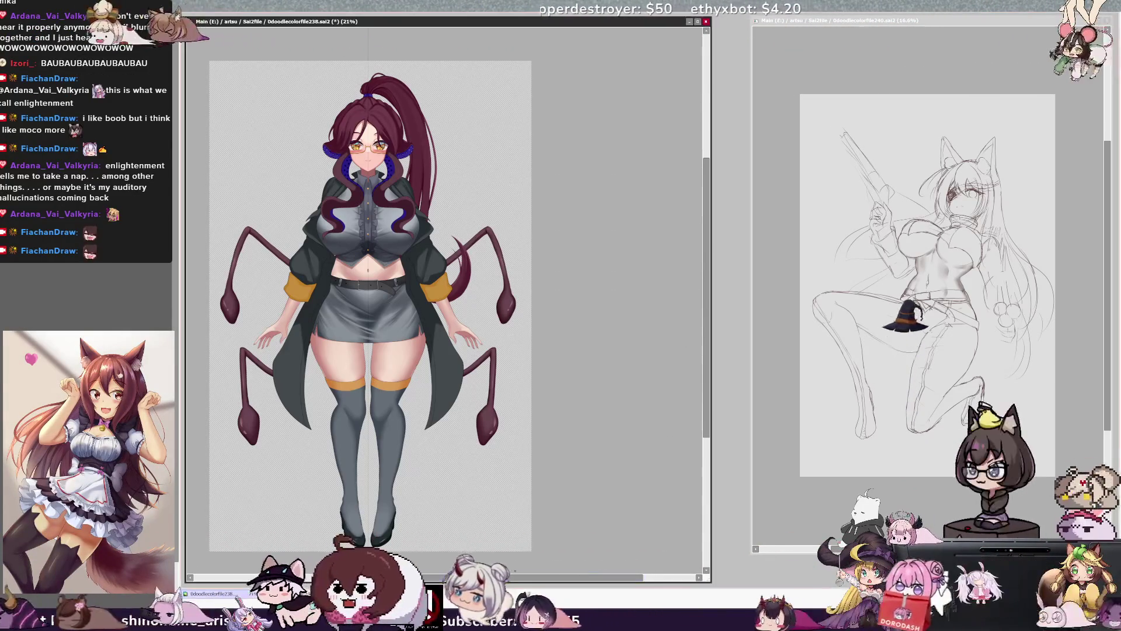
drag(217, 19, 316, 19)
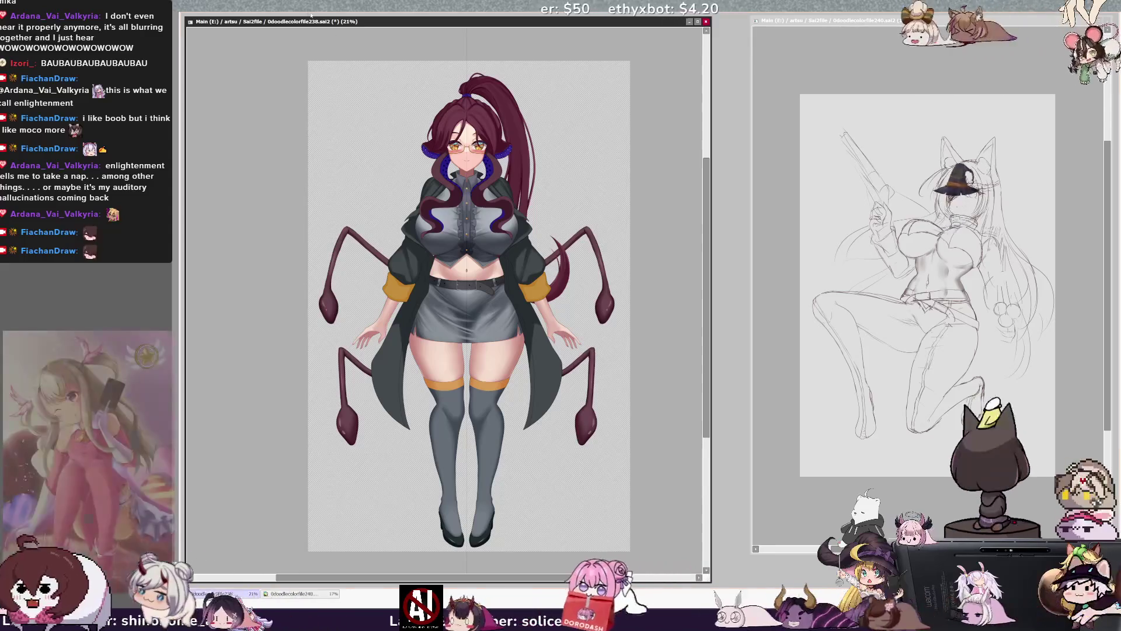
key(ctrl+plus)
key(ctrl+plus)
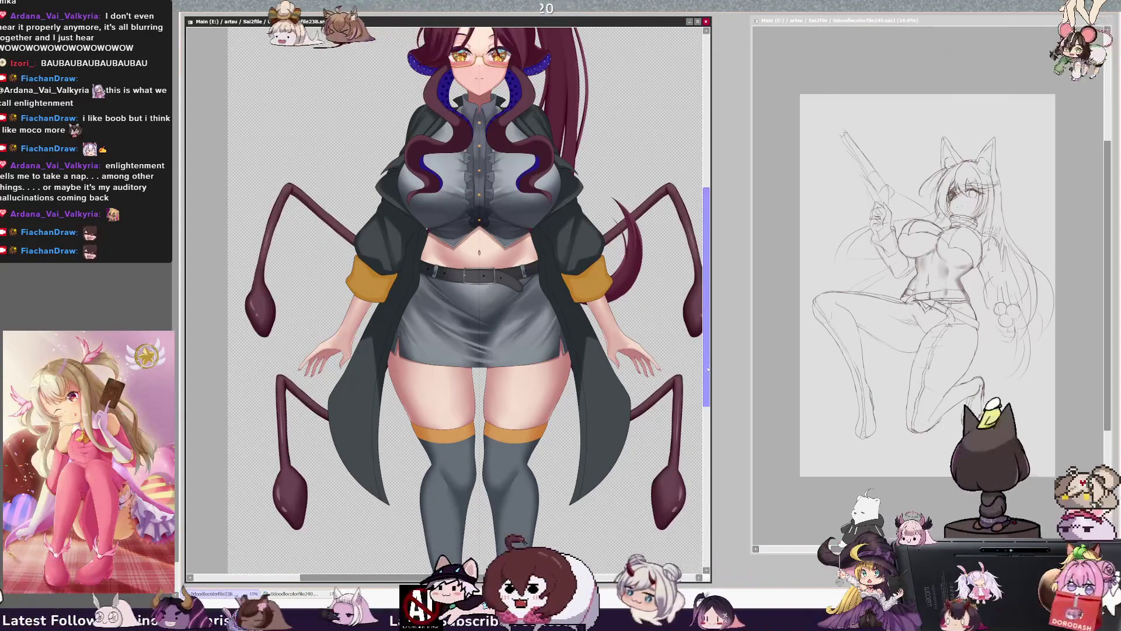
scroll(708, 363, up, 1)
drag(708, 364, 708, 334)
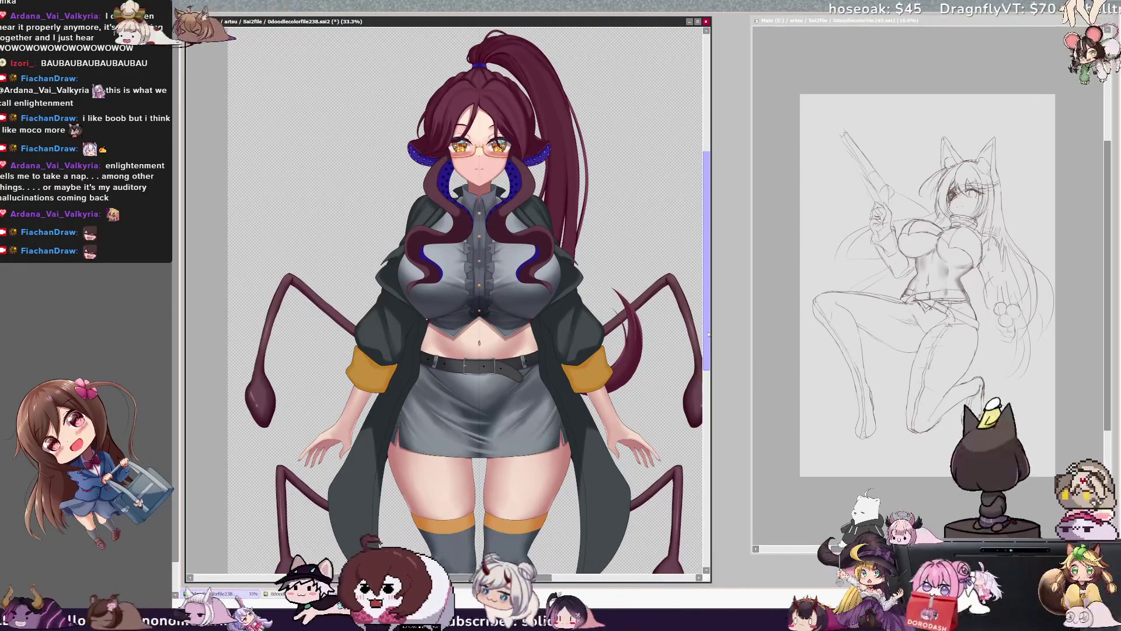
drag(708, 334, 707, 334)
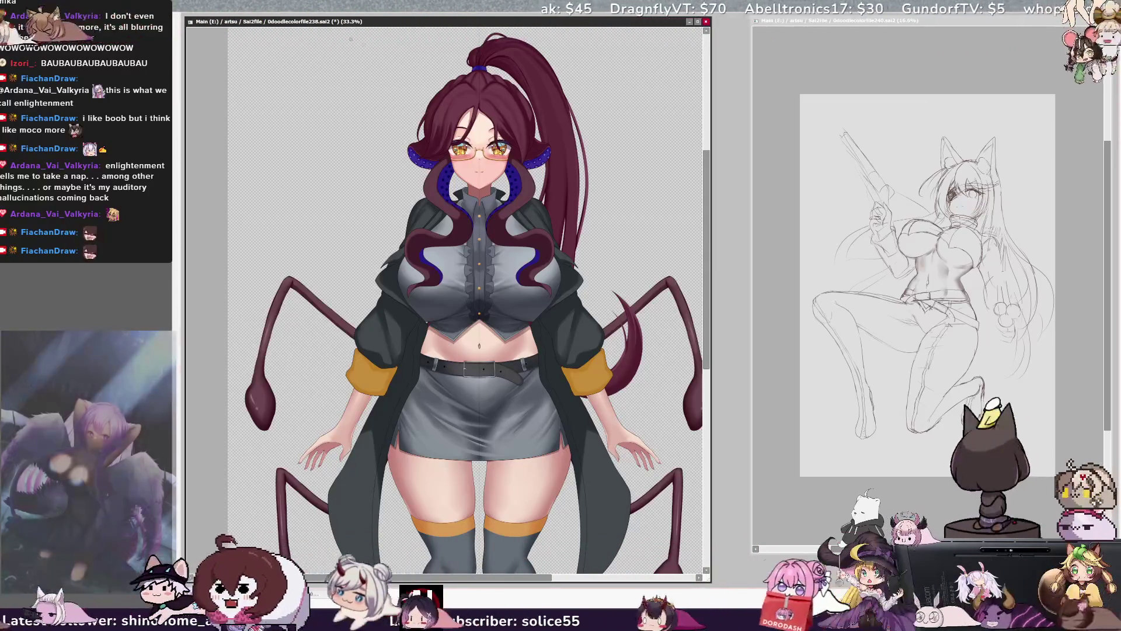
key(End)
key(End)
key(Page_Up)
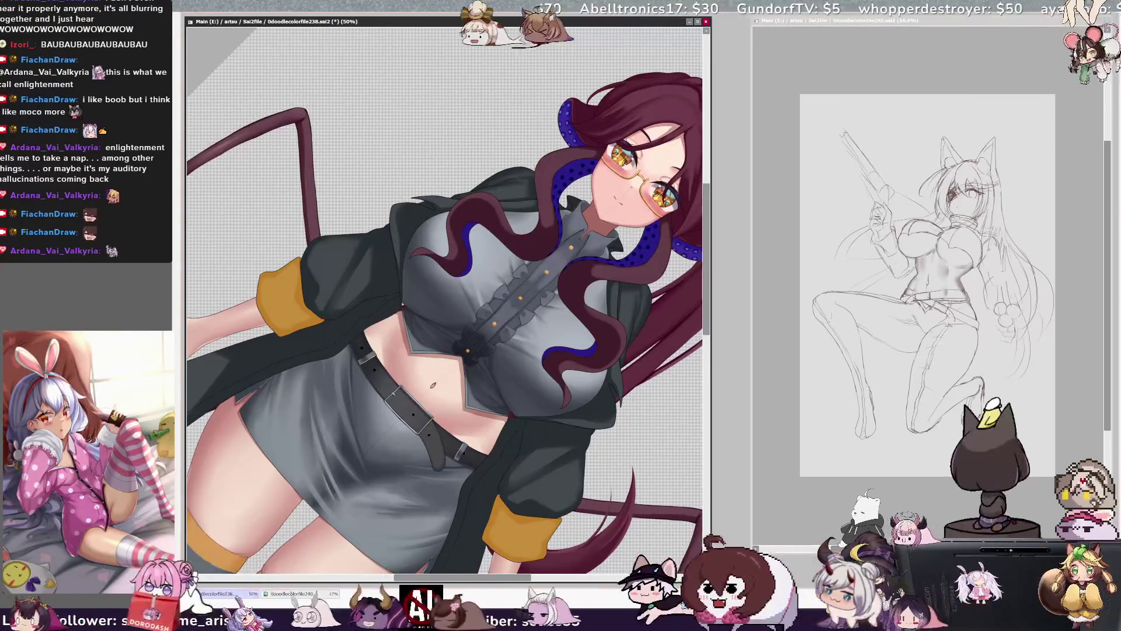
key(ctrl+z)
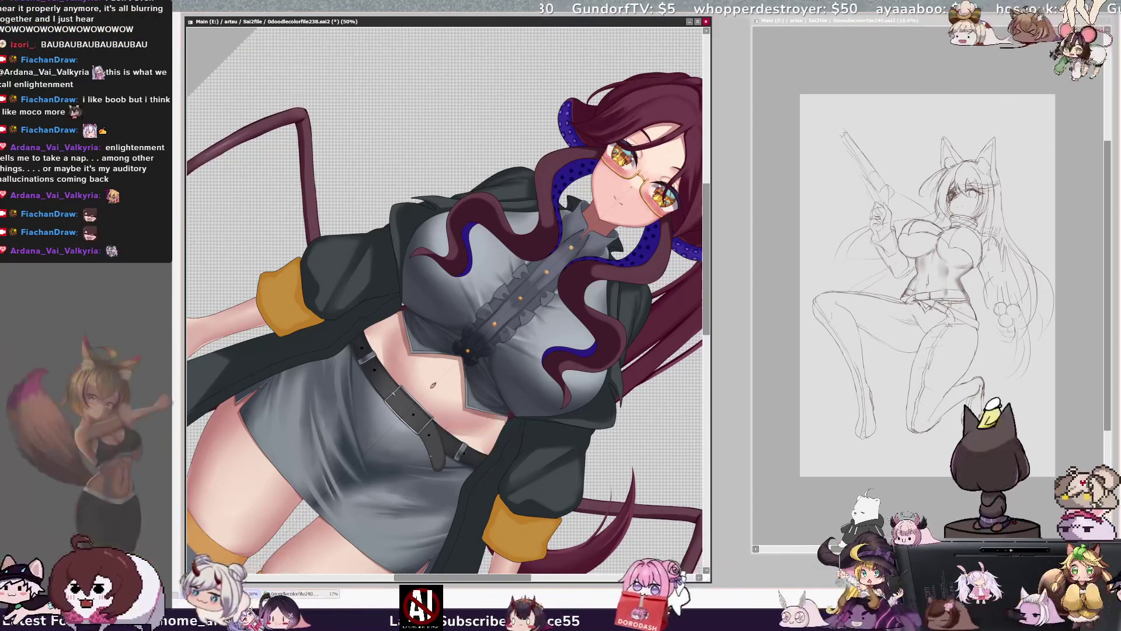
key(ctrl+y)
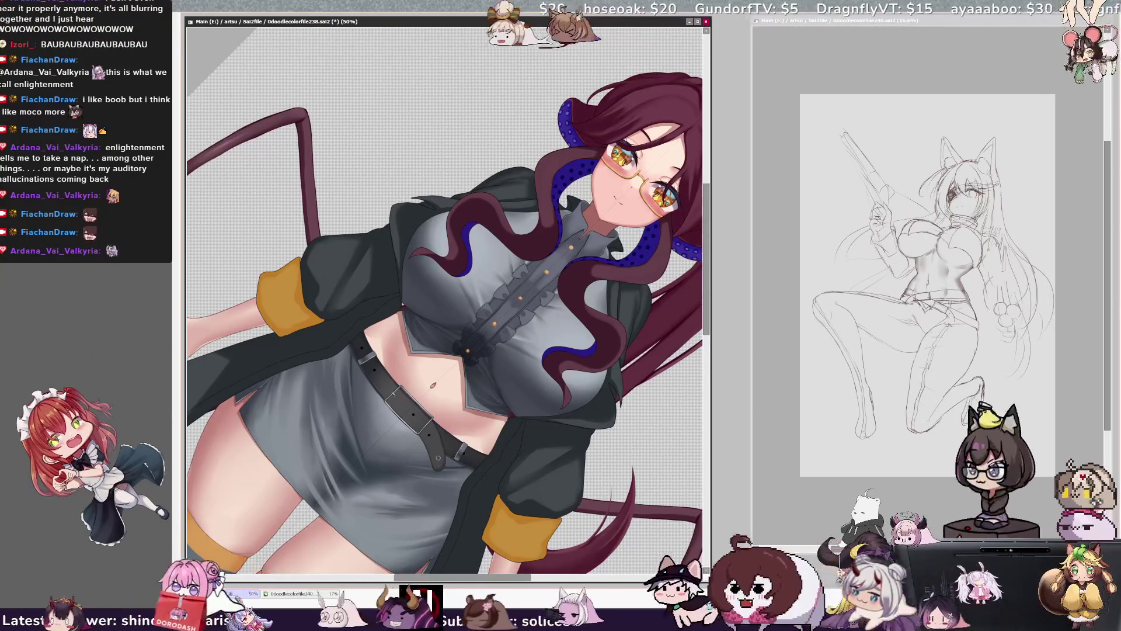
key(ctrl+z)
key(ctrl+y)
key(ctrl+z)
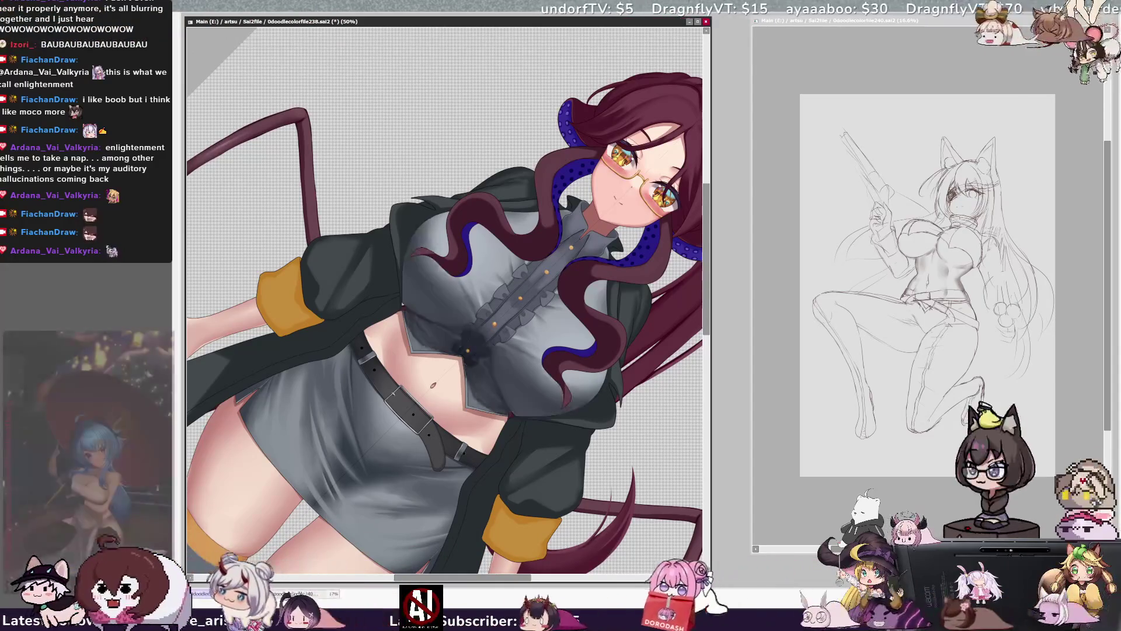
key(ctrl+y)
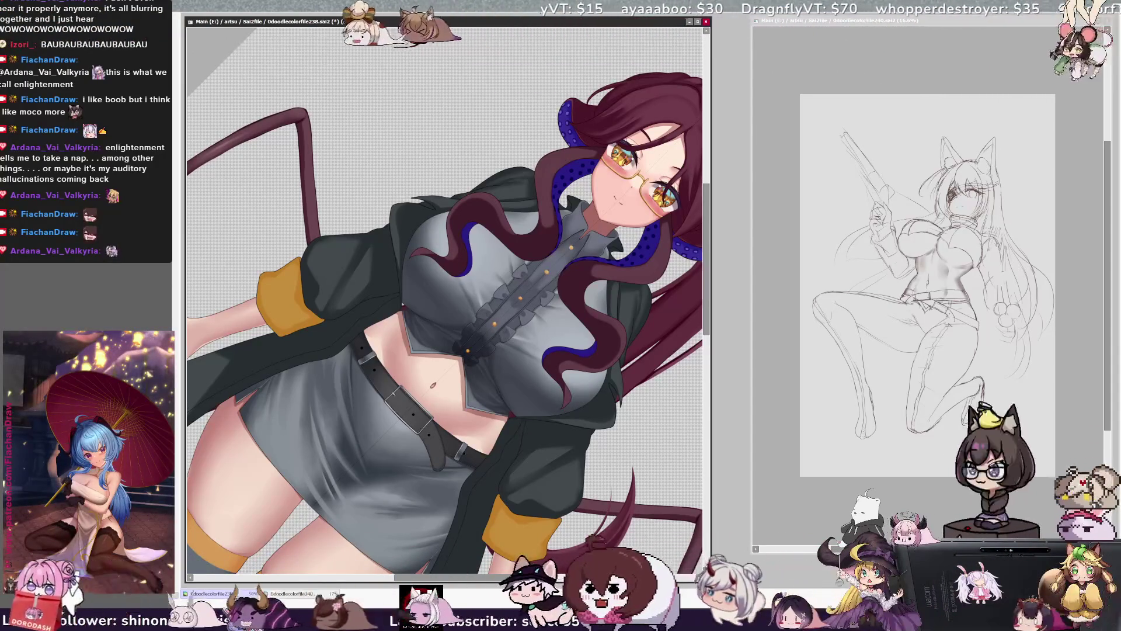
key(bracketleft)
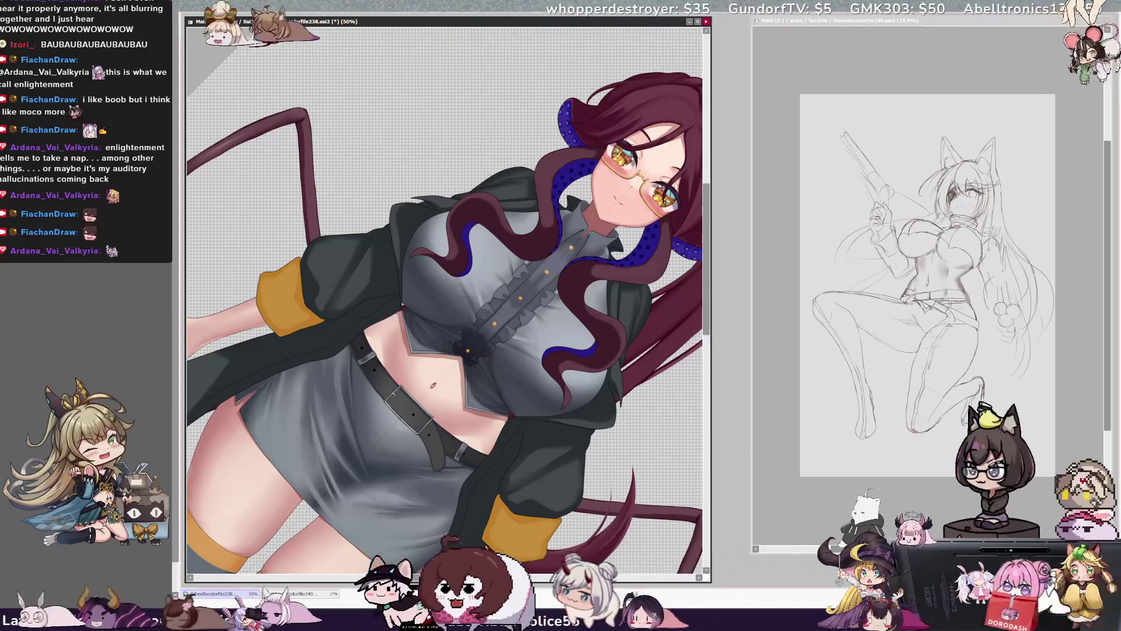
key(ctrl+plus)
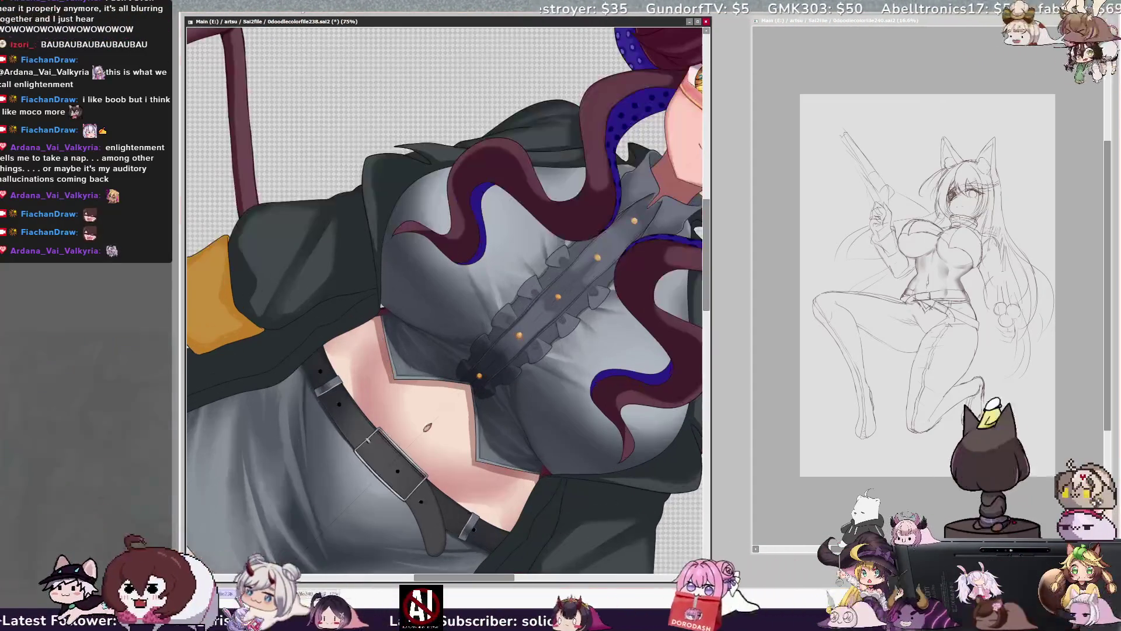
Step: Pan the canvas left toward the grey shirt and its ruffled button band
scroll(444, 280, left, 3)
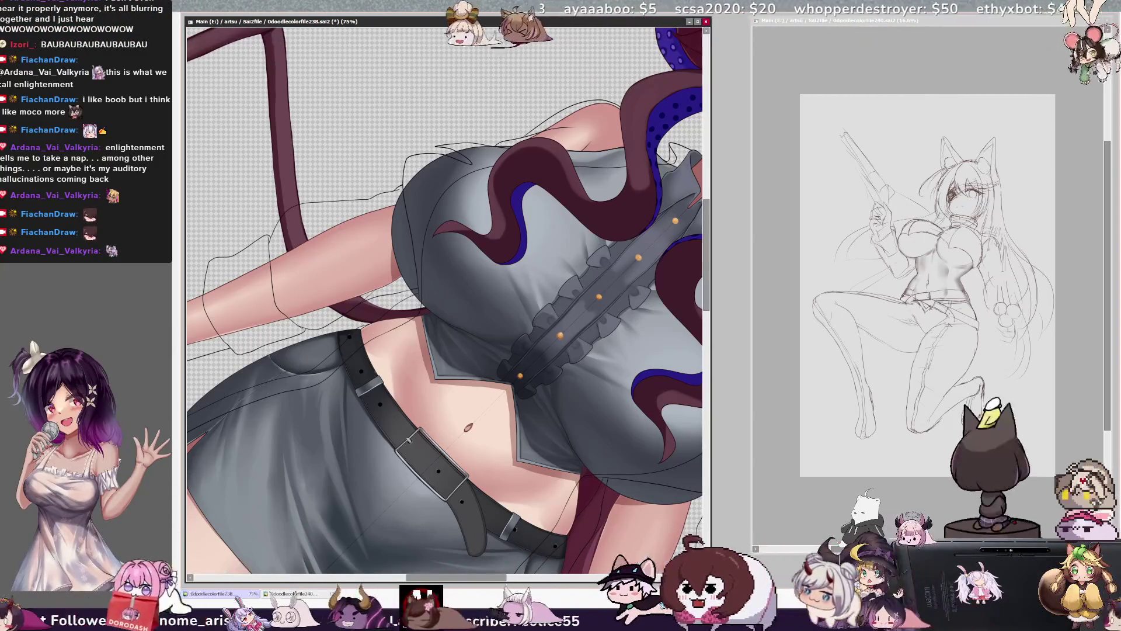
Step: Rotate the canvas and paint fold shading on the lower shirt with a size 7 brush
key(End)
key(End)
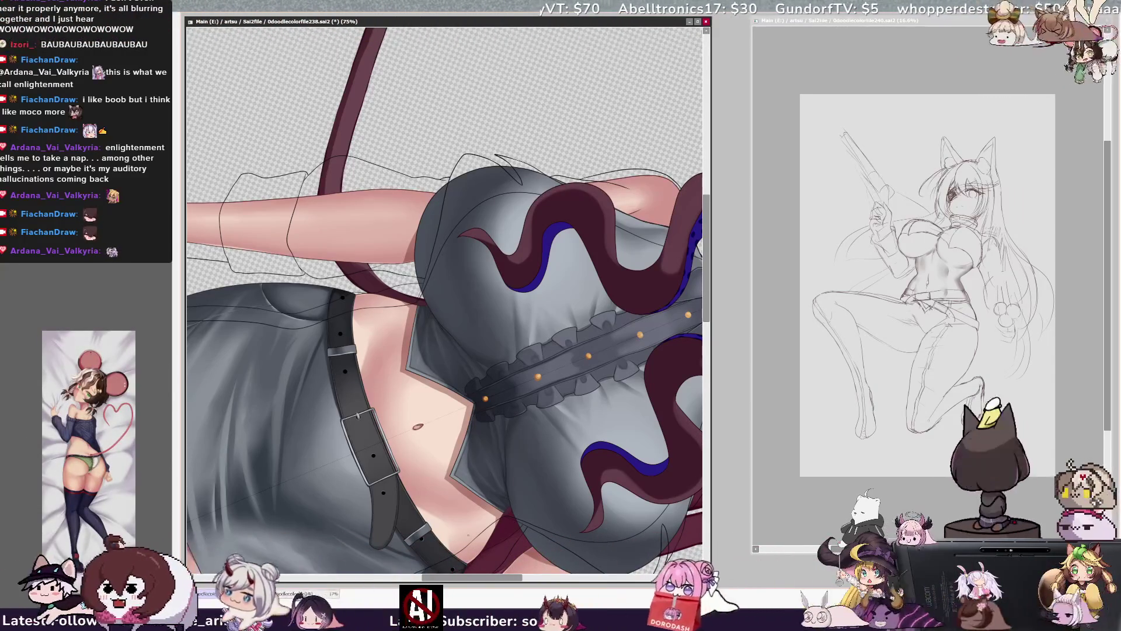
scroll(443, 300, down, 3)
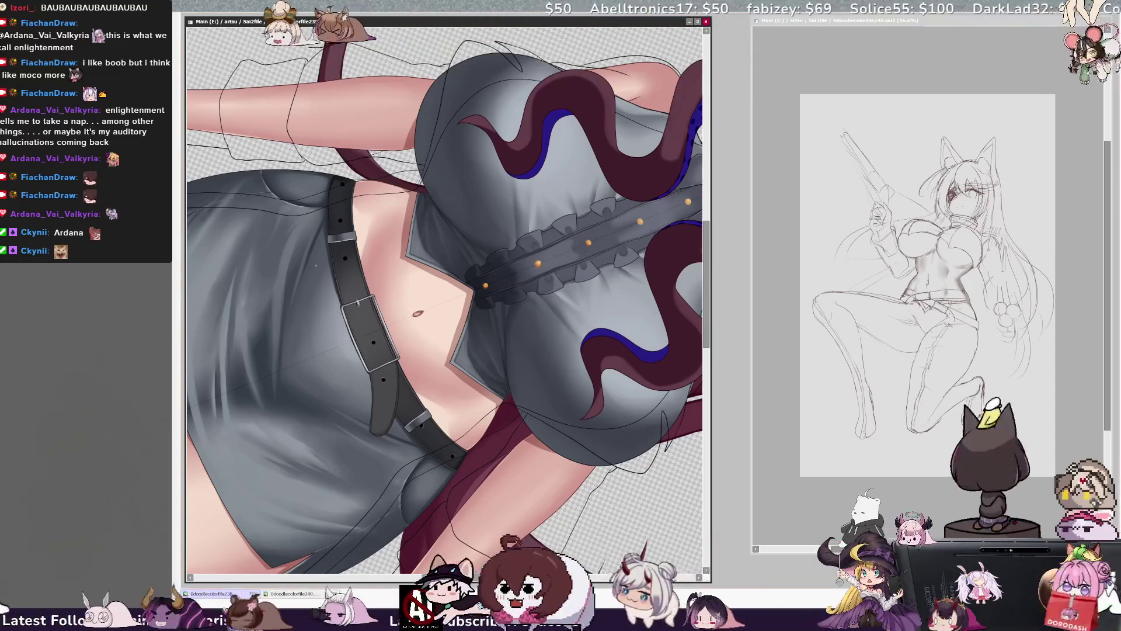
key(bracketleft)
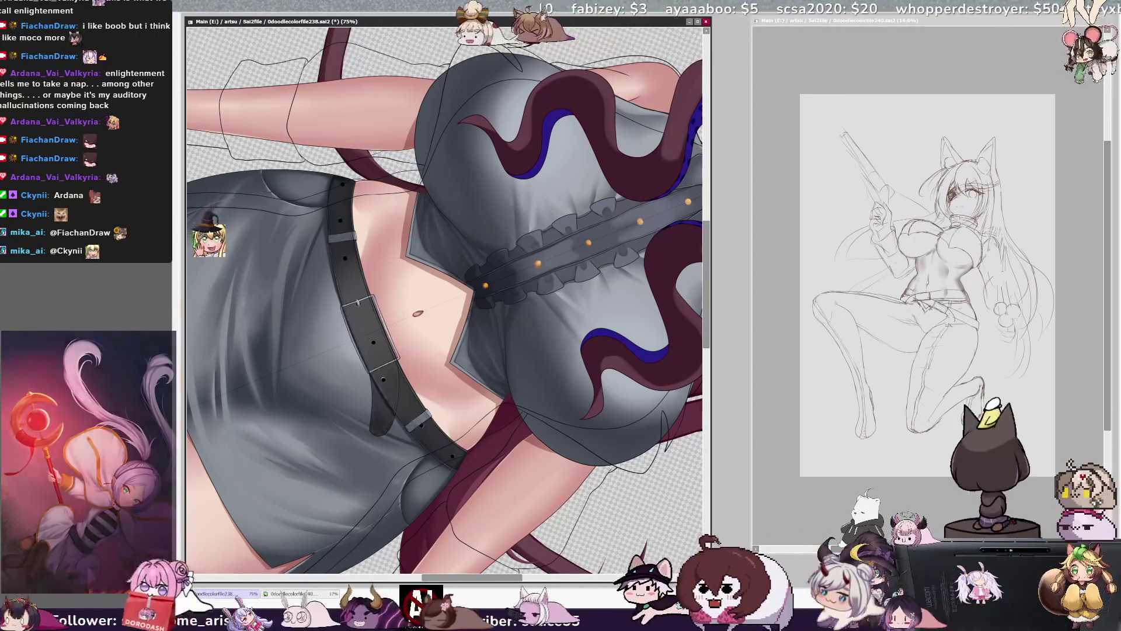
key(ctrl+z)
key(ctrl+y)
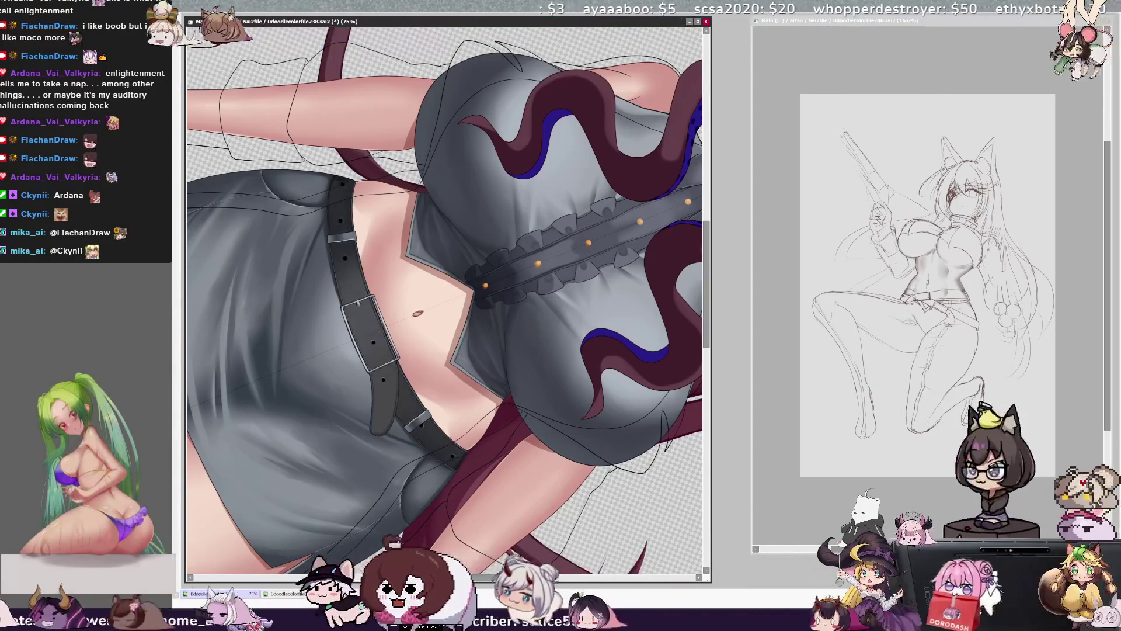
Step: Reset the rotation, zoom out to show the whole upright figure, and save the drawing
key(ctrl+minus)
key(ctrl+minus)
key(ctrl+minus)
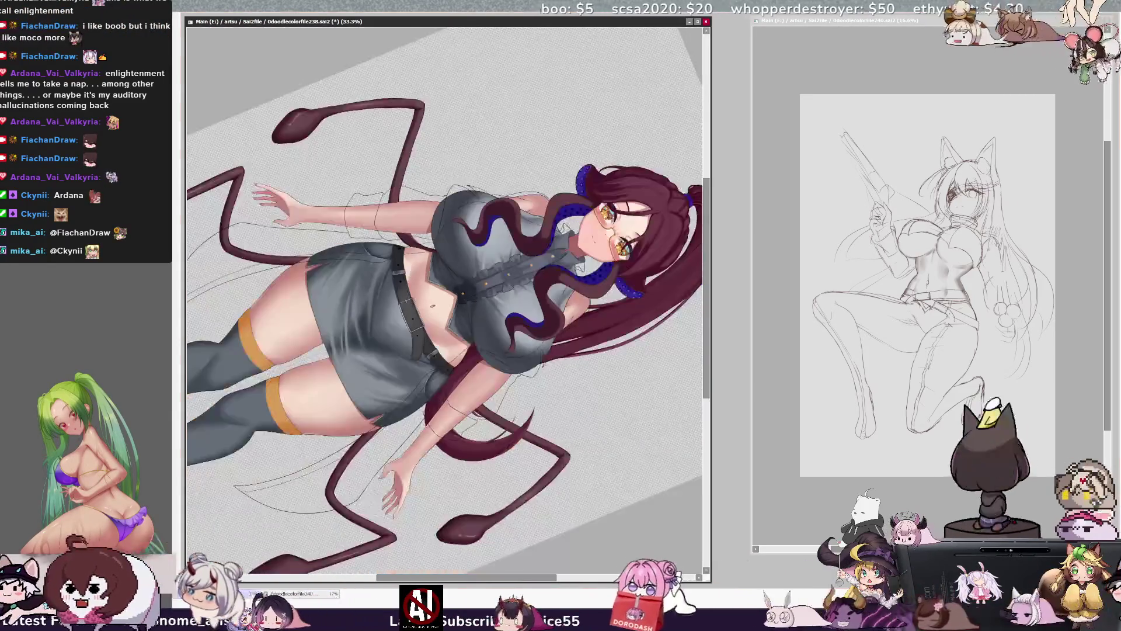
key(Home)
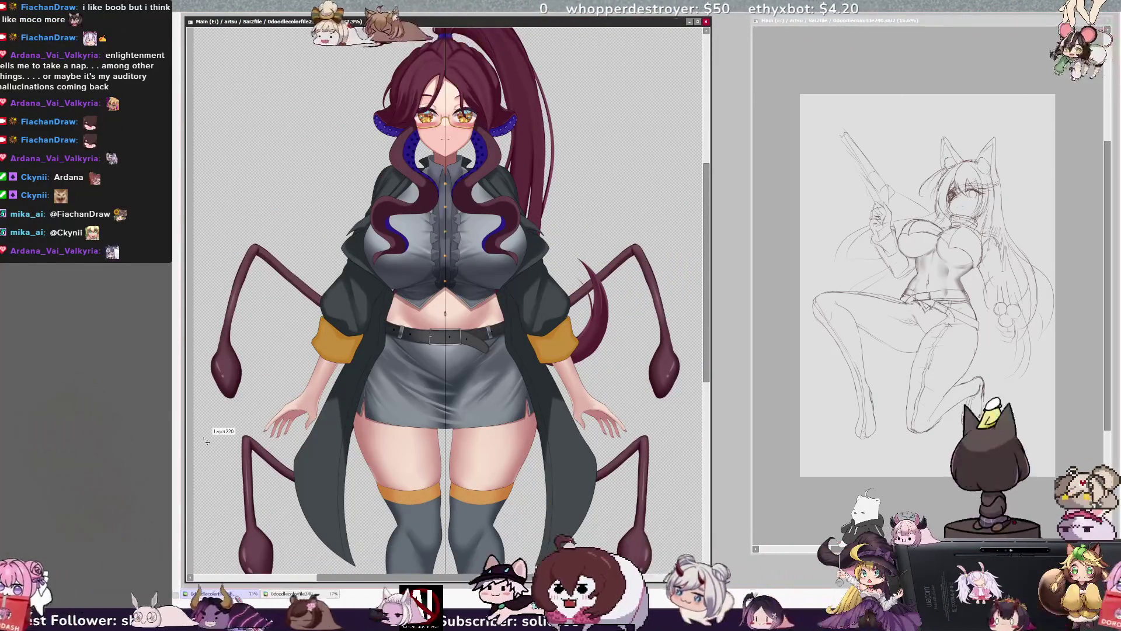
key(ctrl+s)
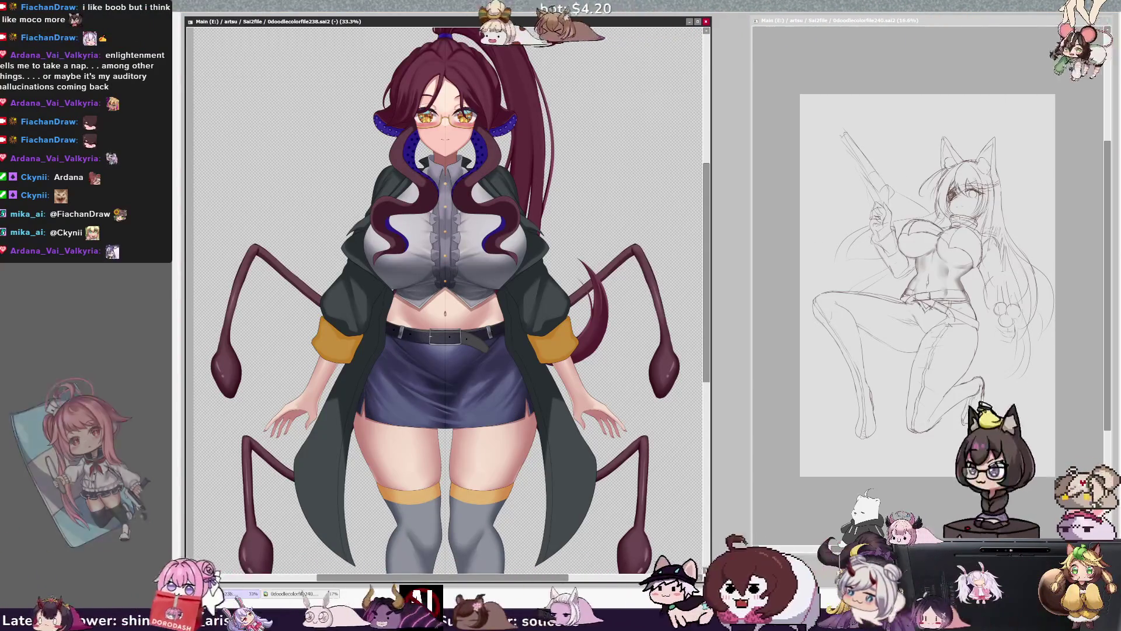
key(ctrl+z)
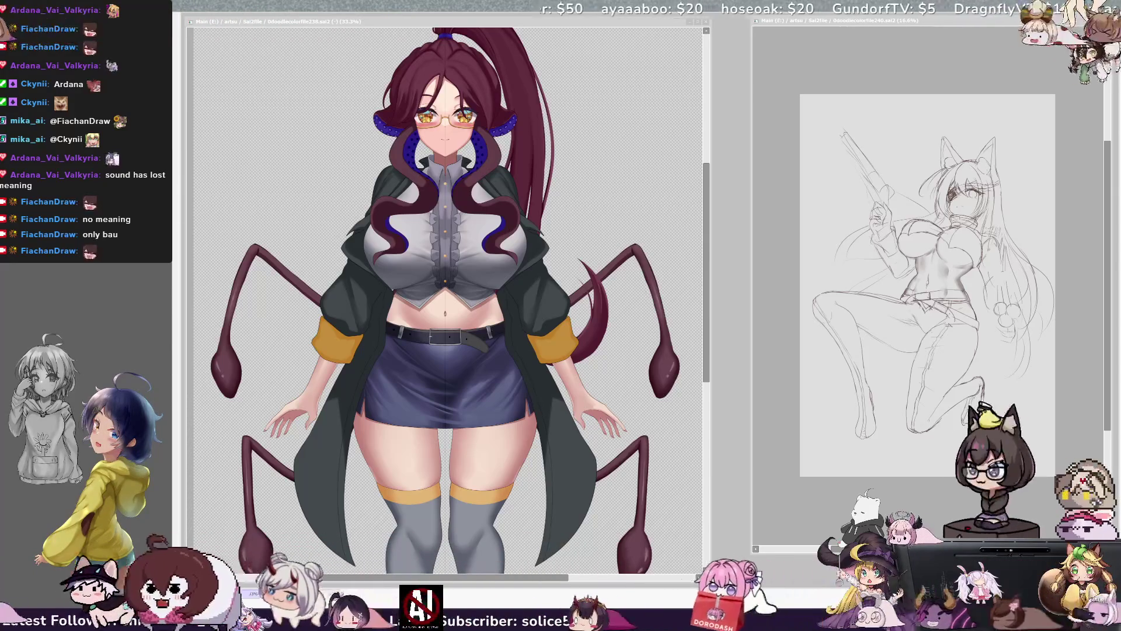
drag(444, 292, 480, 292)
drag(707, 342, 710, 312)
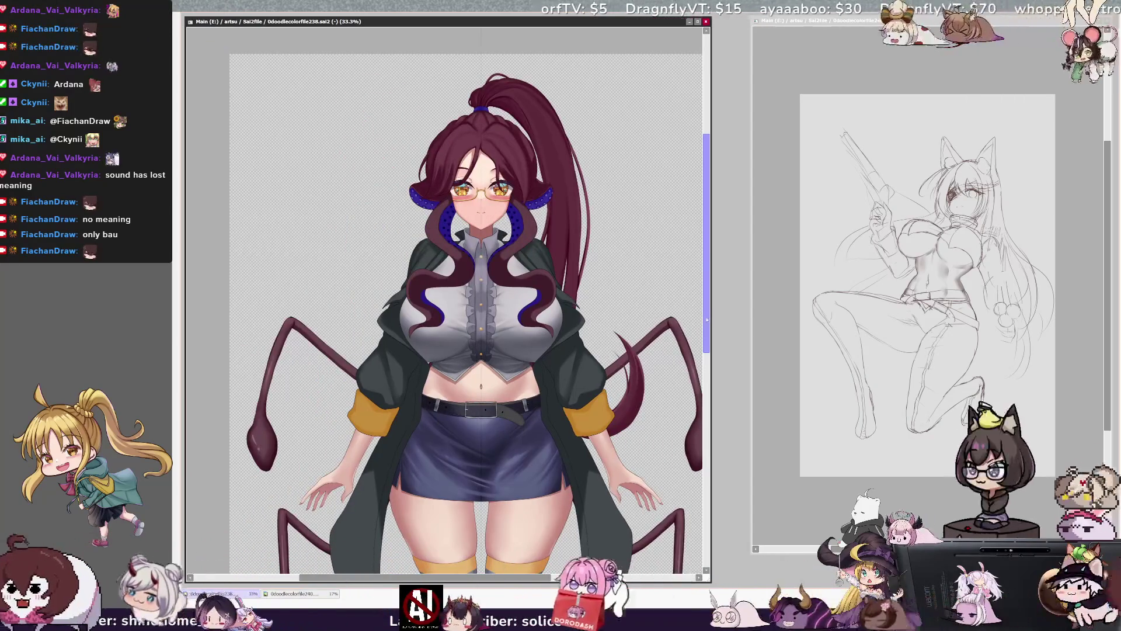
Step: Zoom in until the full figure fills the window
mouse_move(708, 320)
mouse_down()
mouse_move(709, 417)
mouse_move(711, 337)
mouse_up()
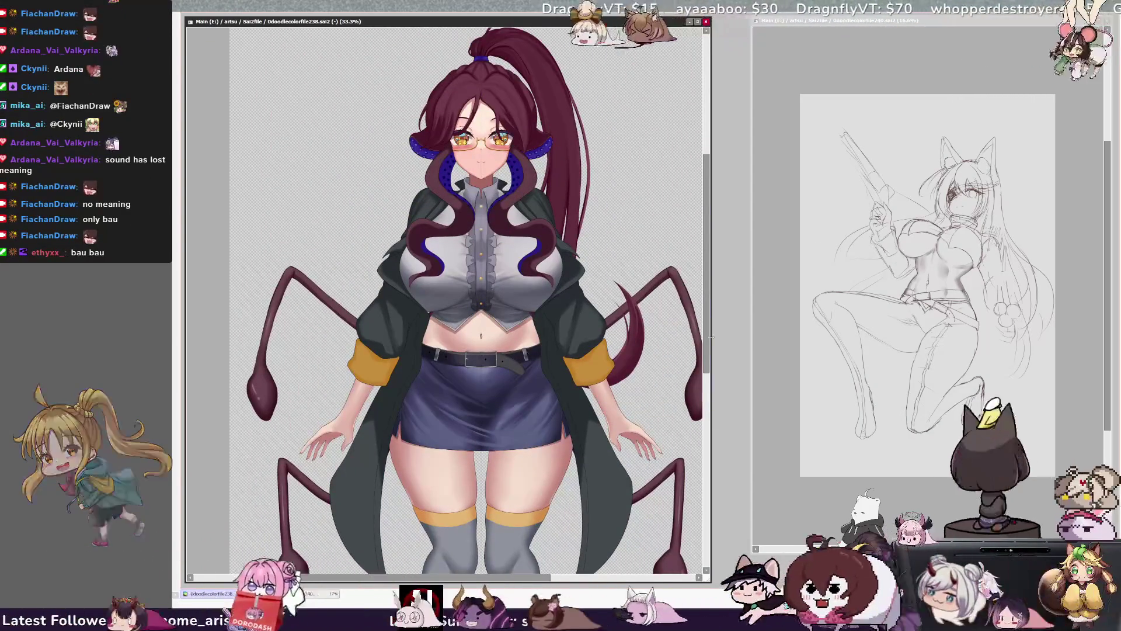
key(ctrl+minus)
key(ctrl+minus)
key(ctrl+minus)
key(ctrl+plus)
key(ctrl+plus)
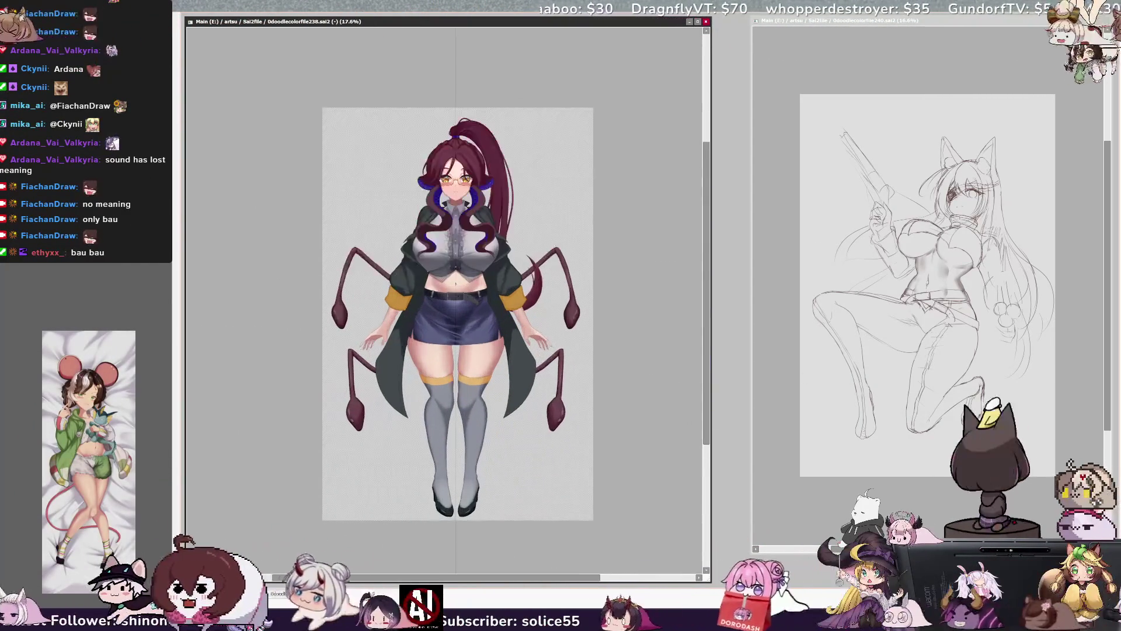
key(ctrl+plus)
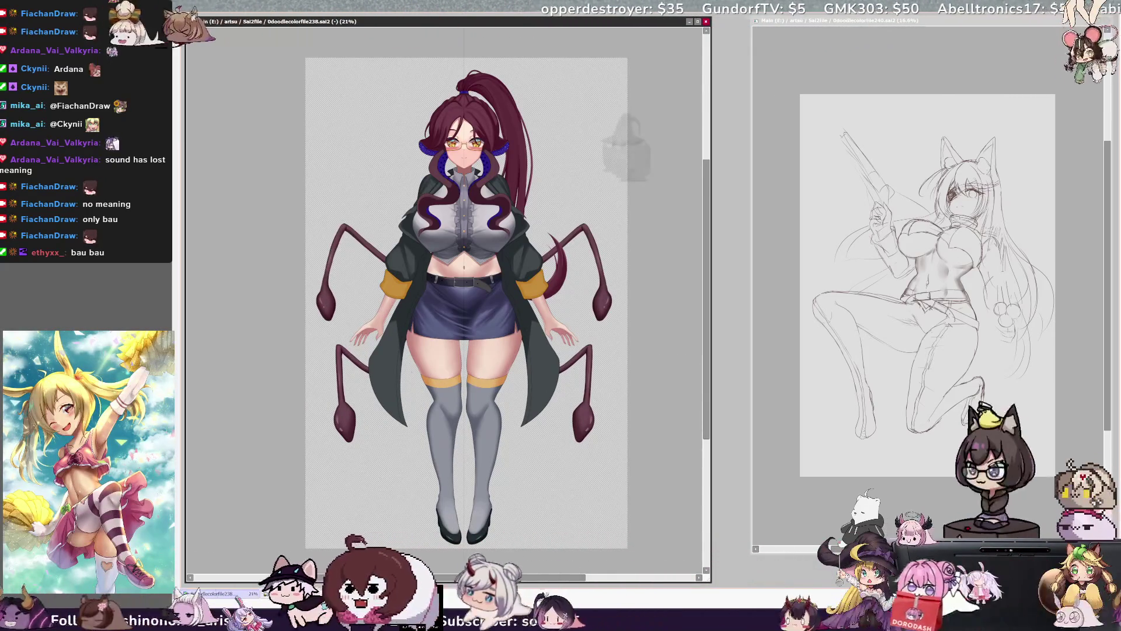
key(ctrl+plus)
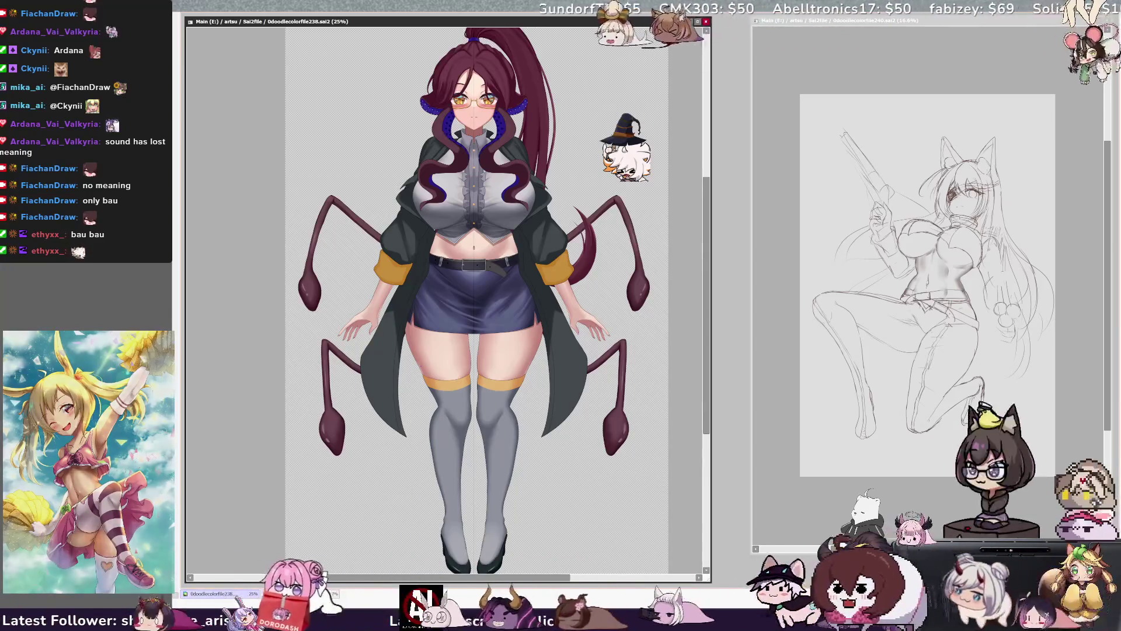
scroll(447, 301, right, 2)
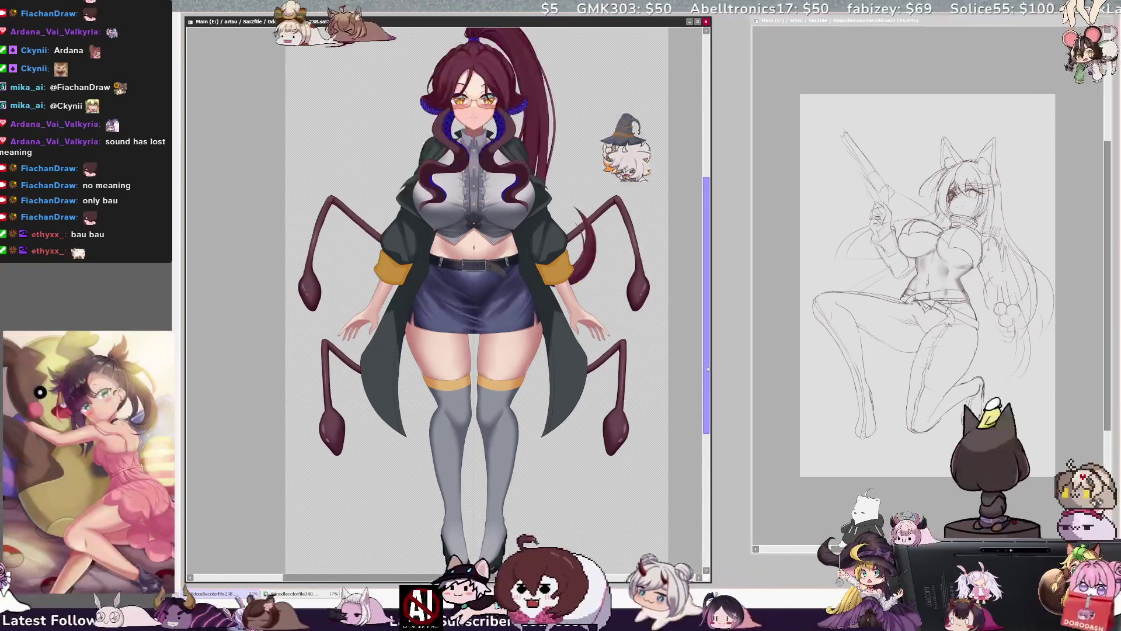
Step: Flip the view horizontally and pan up to the head to check proportions
key(h)
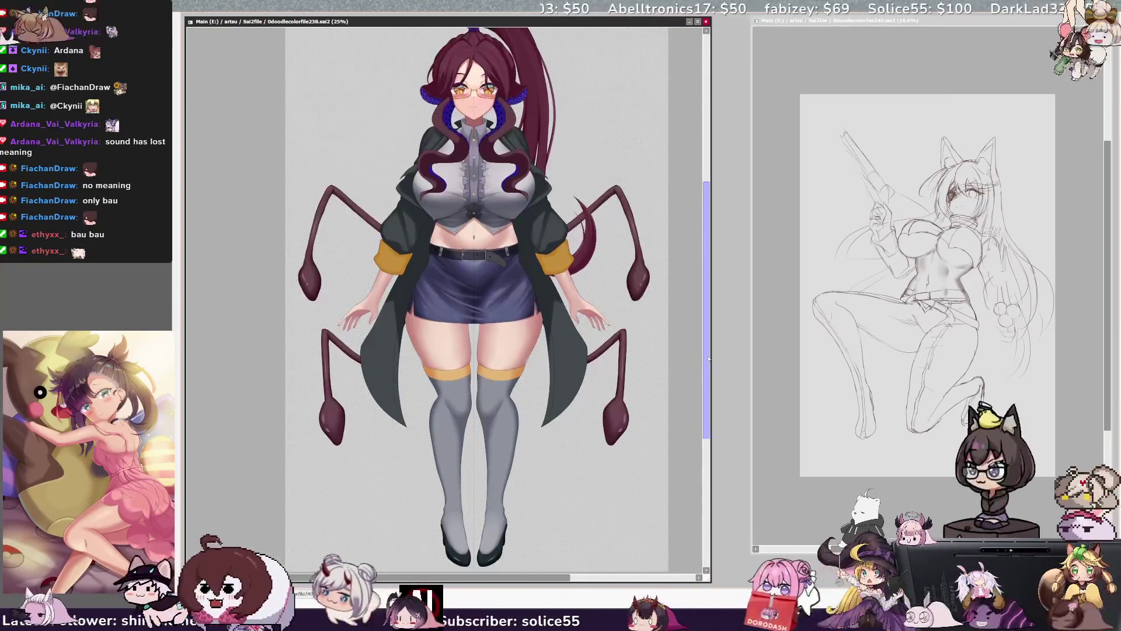
drag(550, 580, 557, 582)
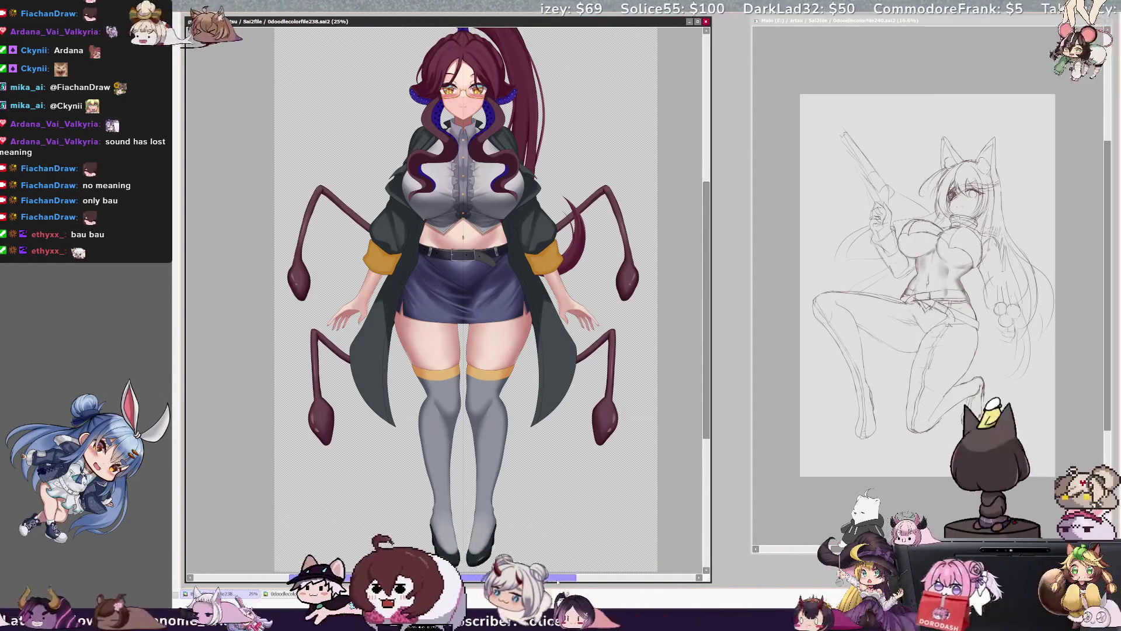
drag(711, 333, 714, 300)
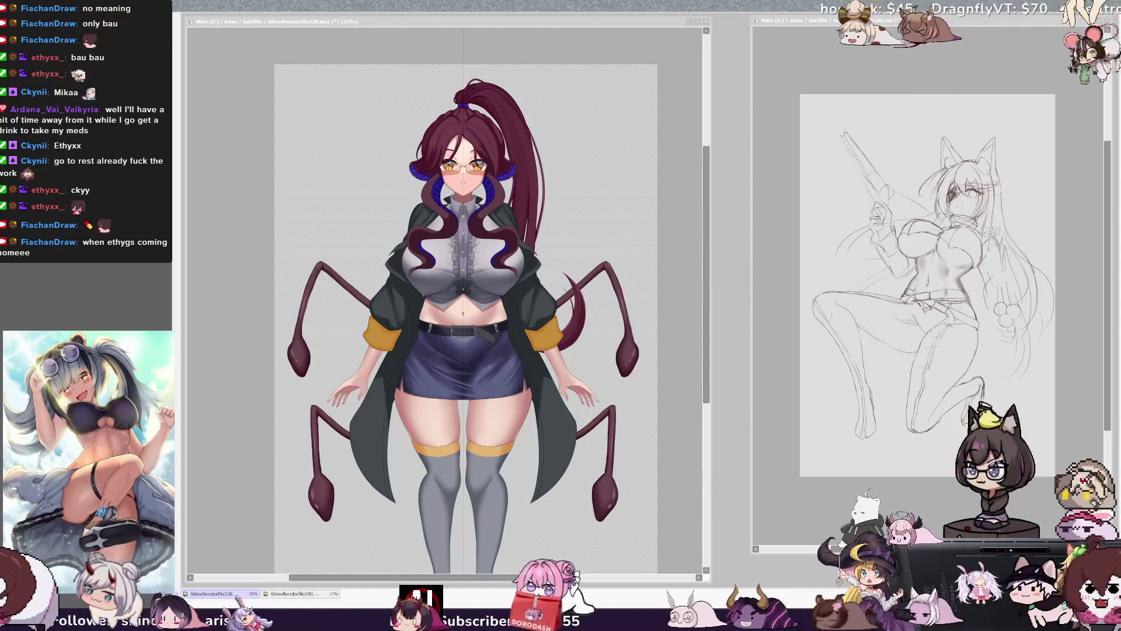
key(alt+Tab)
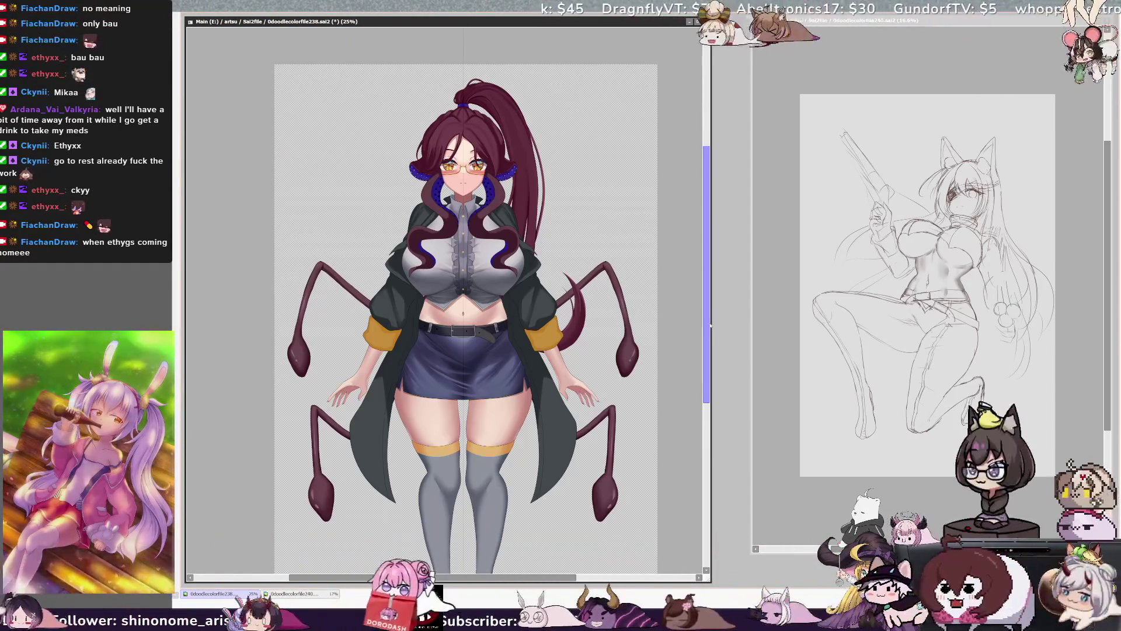
Step: Set a small brush size for stitching and select the coat area to paint within
scroll(708, 328, up, 1)
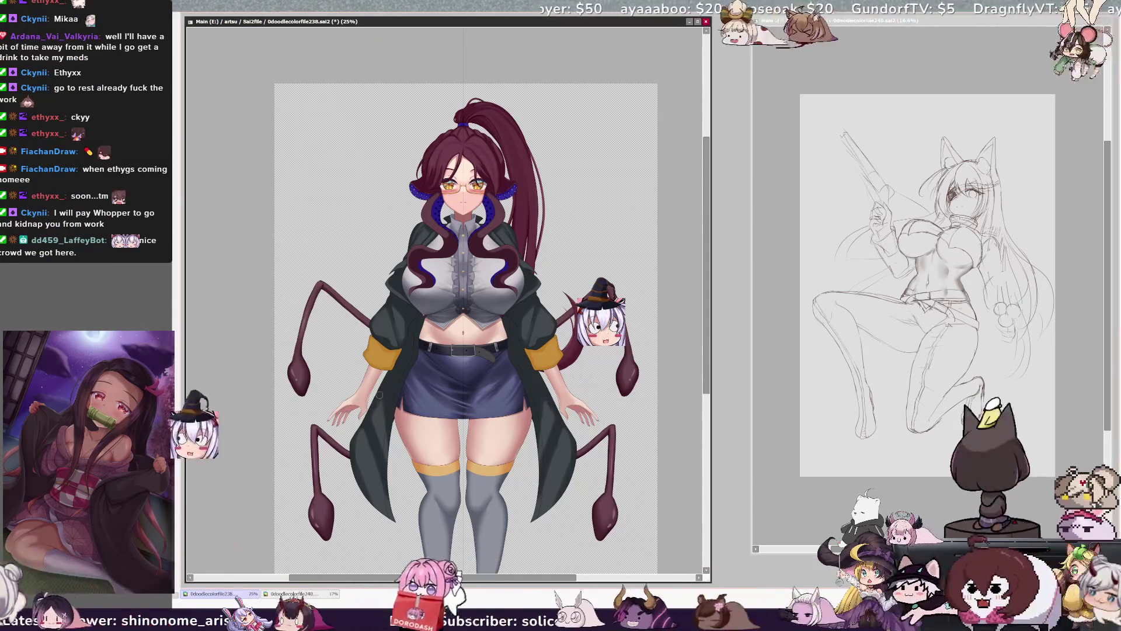
right_click(367, 423)
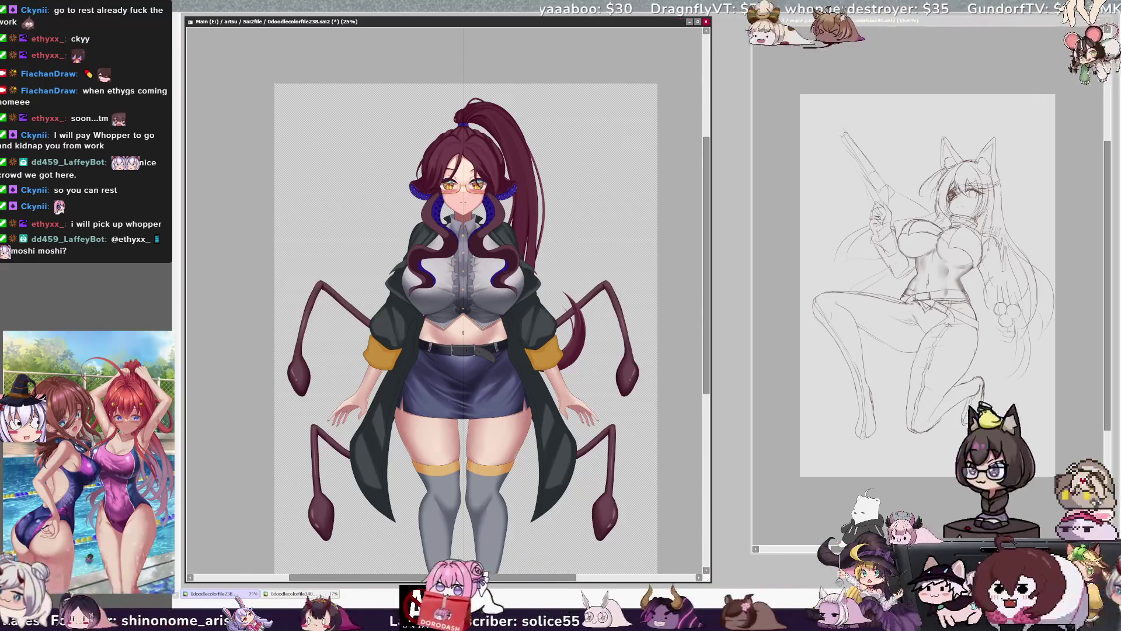
key(bracketleft)
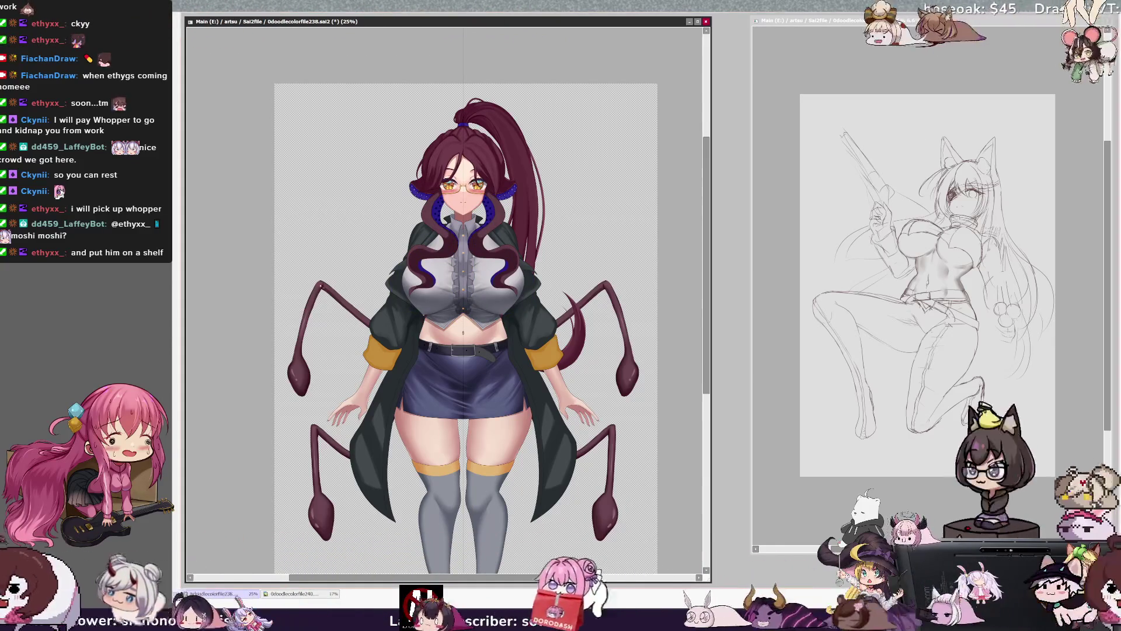
click(226, 421)
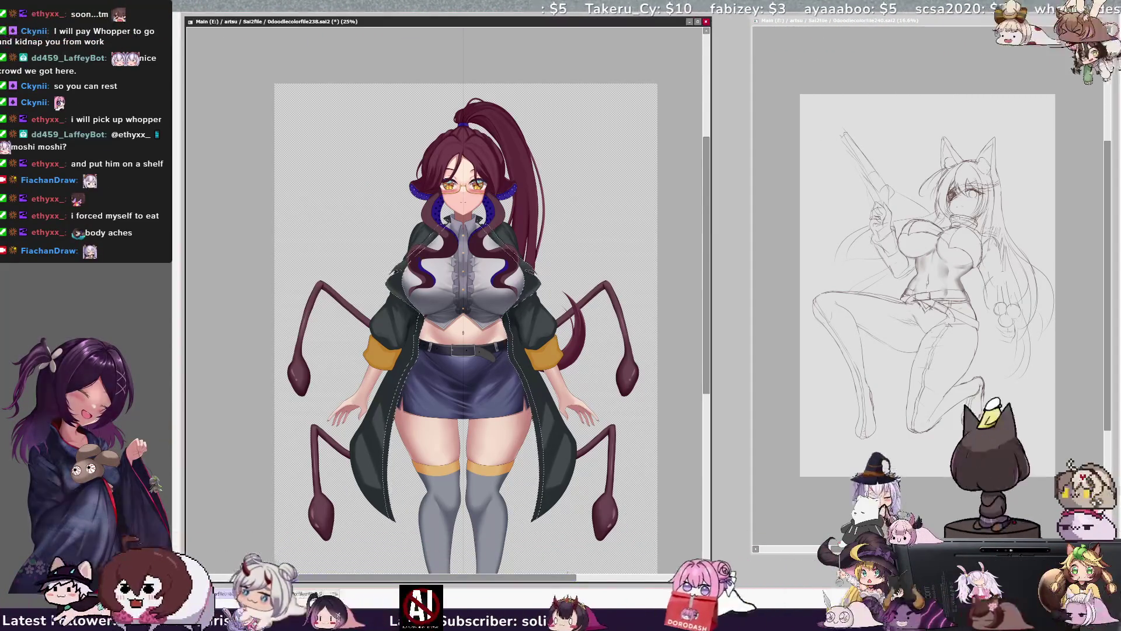
drag(468, 292, 485, 292)
key(ctrl+plus)
key(ctrl+plus)
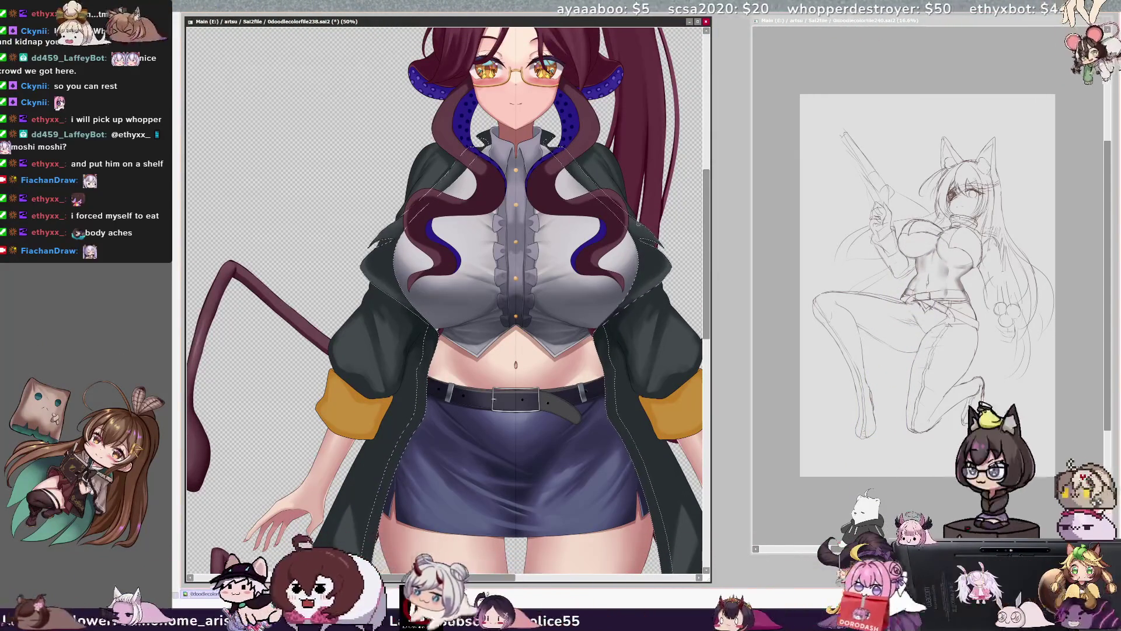
key(ctrl)
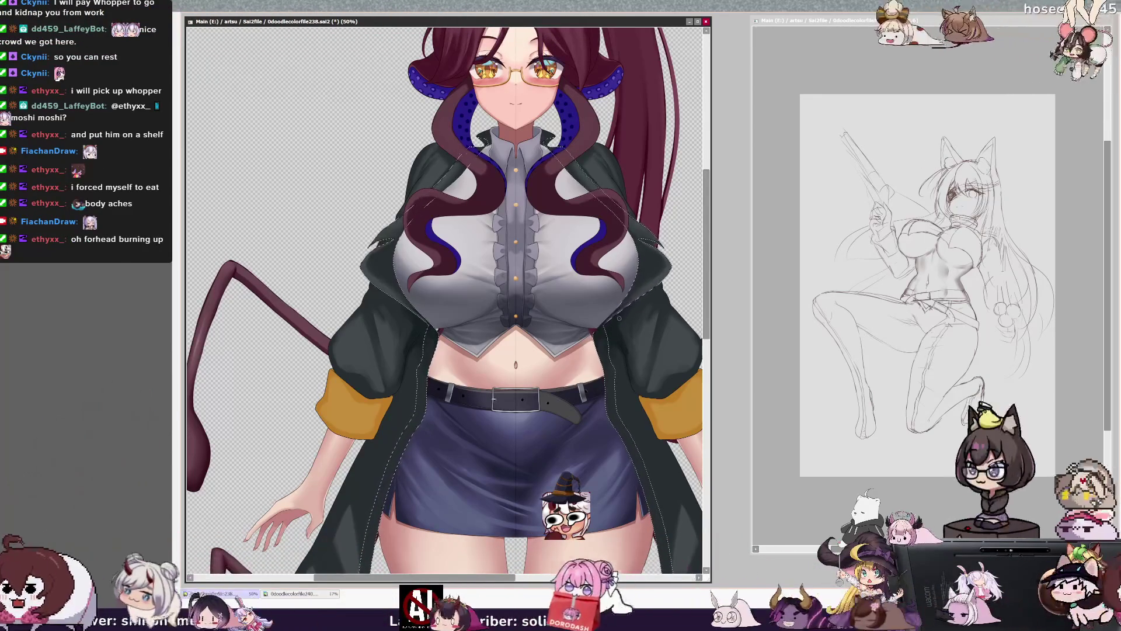
scroll(448, 297, down, 4)
scroll(549, 292, up, 2)
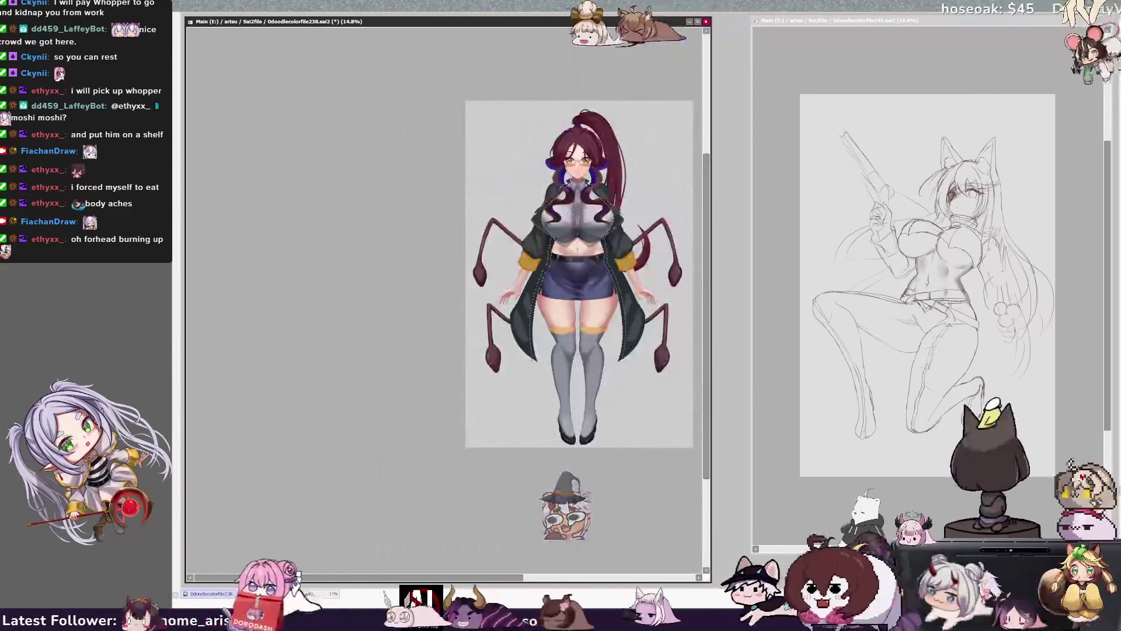
scroll(633, 191, up, 4)
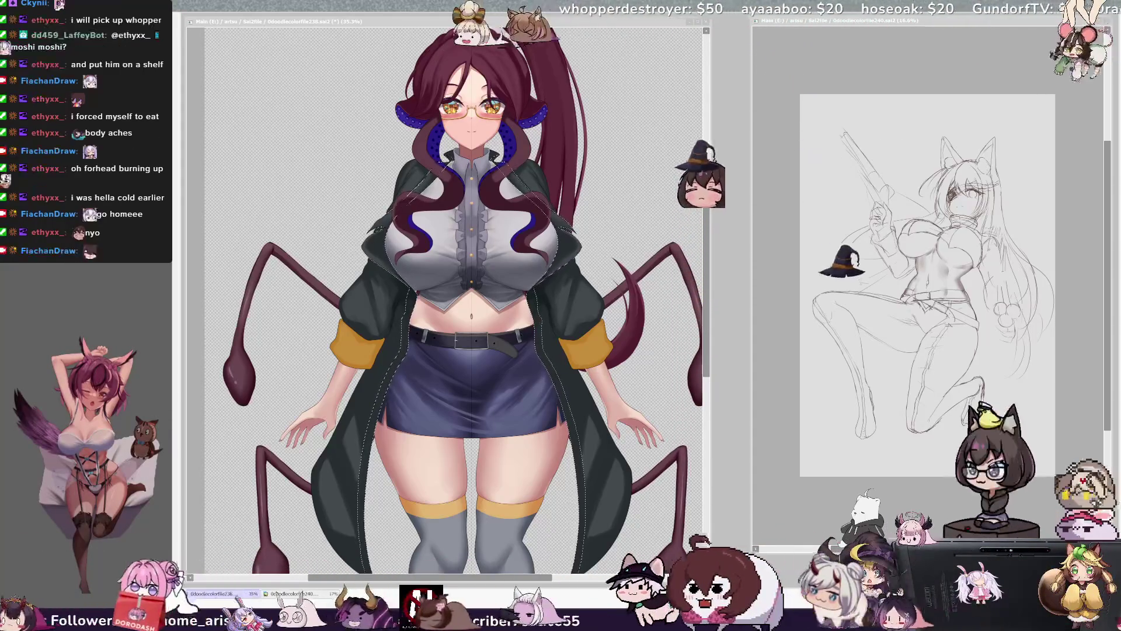
Step: Bring the main drawing window forward and shrink the brush for the buttons
click(213, 593)
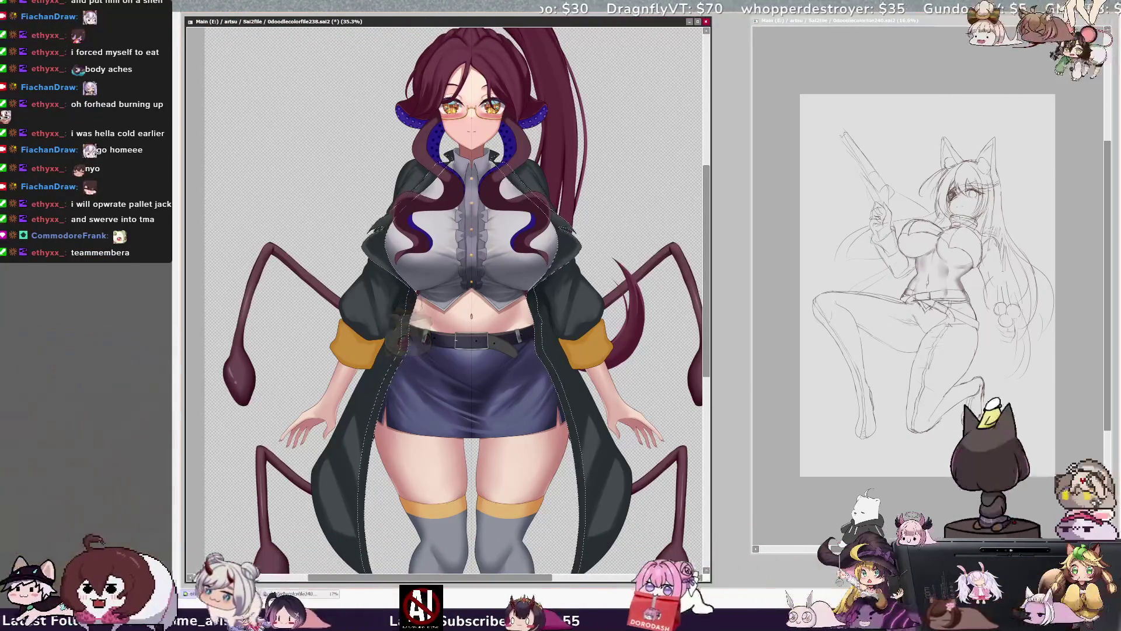
key(bracketleft)
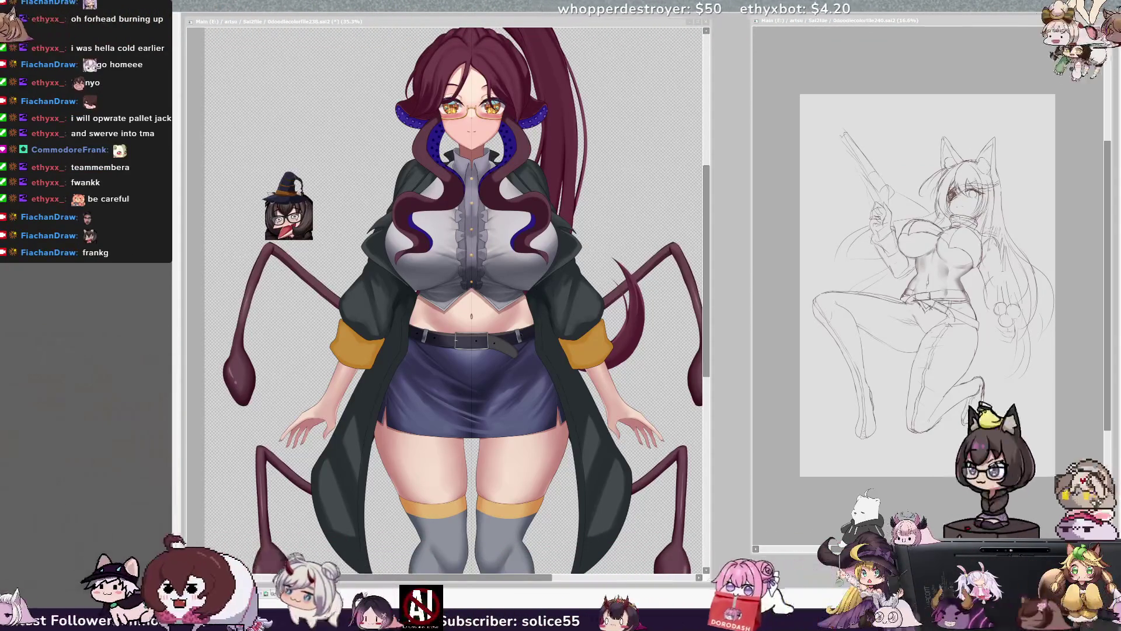
key(alt+Tab)
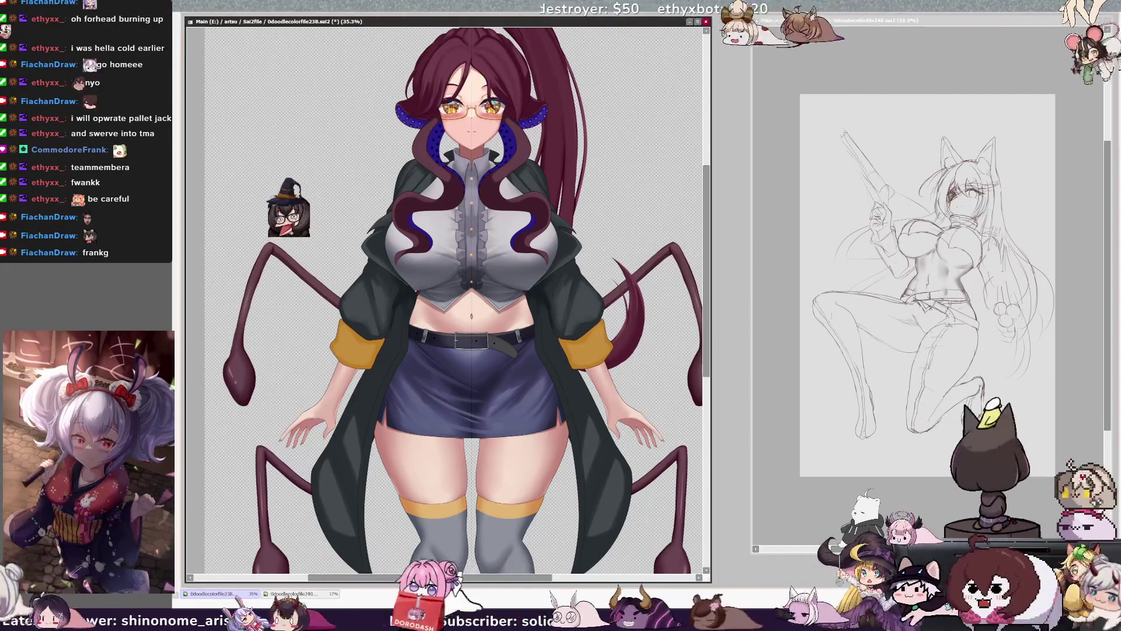
scroll(289, 214, up, 1)
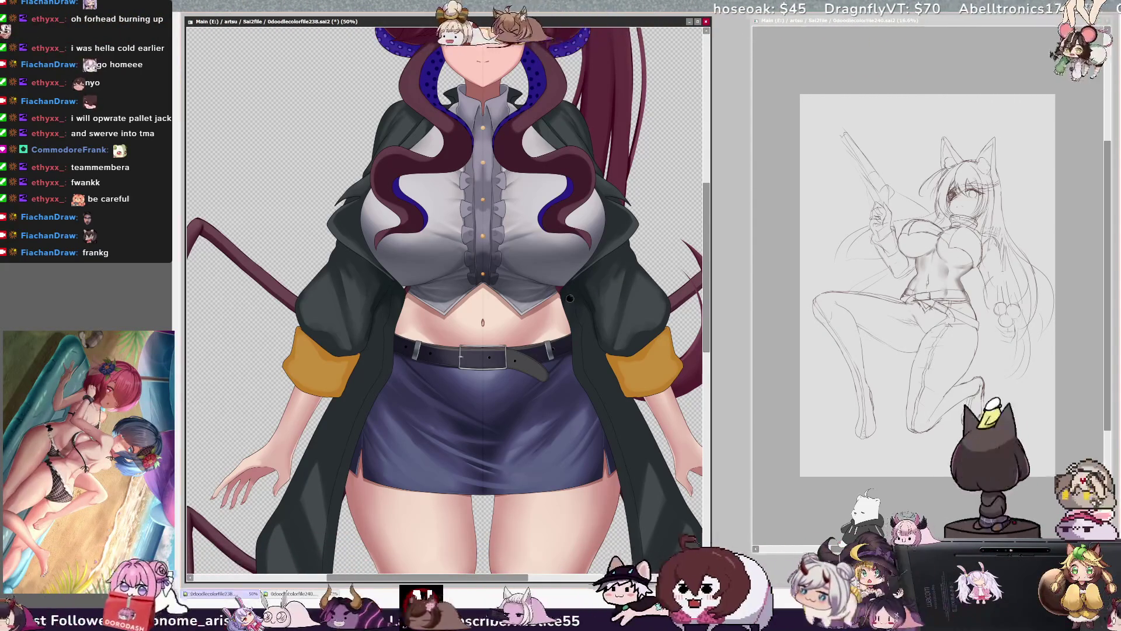
Step: On the OuterCoat_Line layer, dot dark buttons on the coat front, then zoom out
ctrl+shift+click(587, 282)
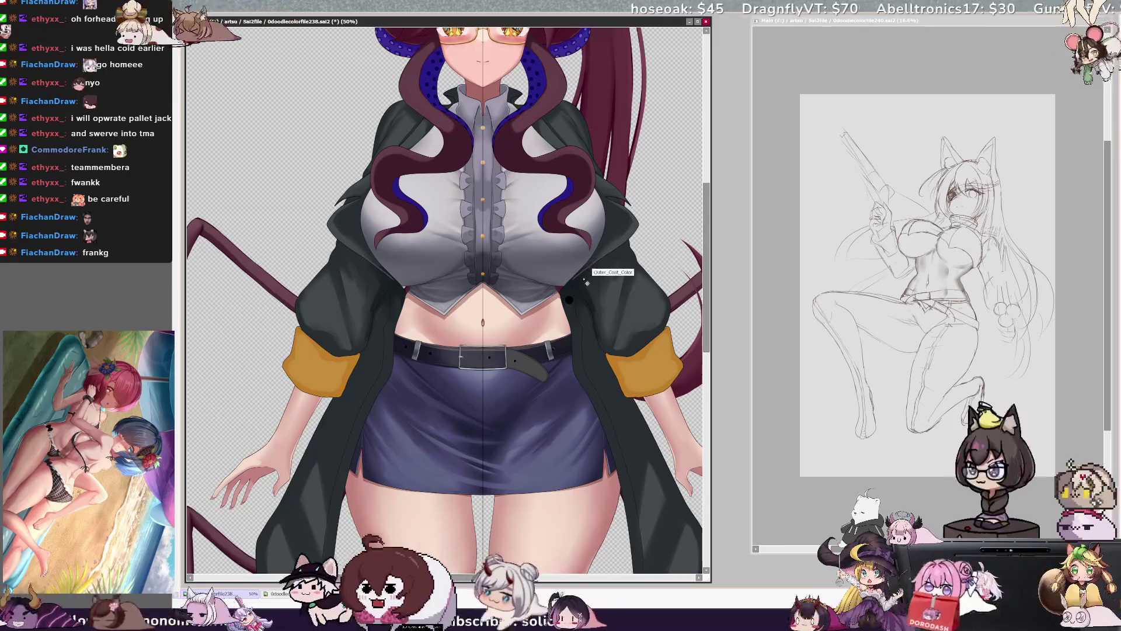
ctrl+shift+click(578, 300)
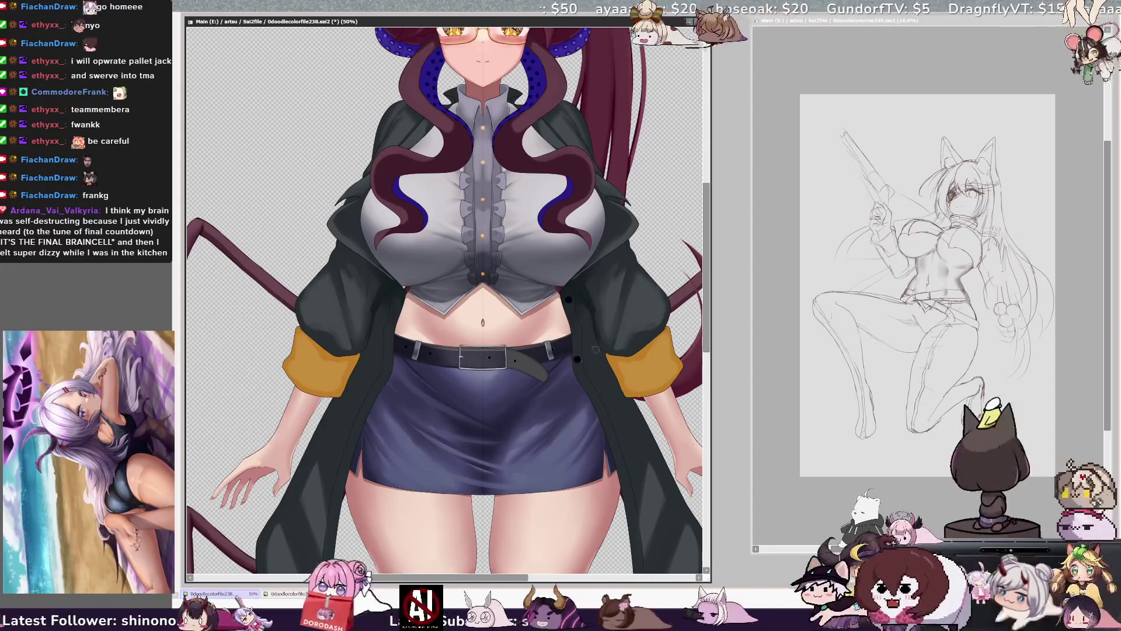
drag(705, 287, 706, 302)
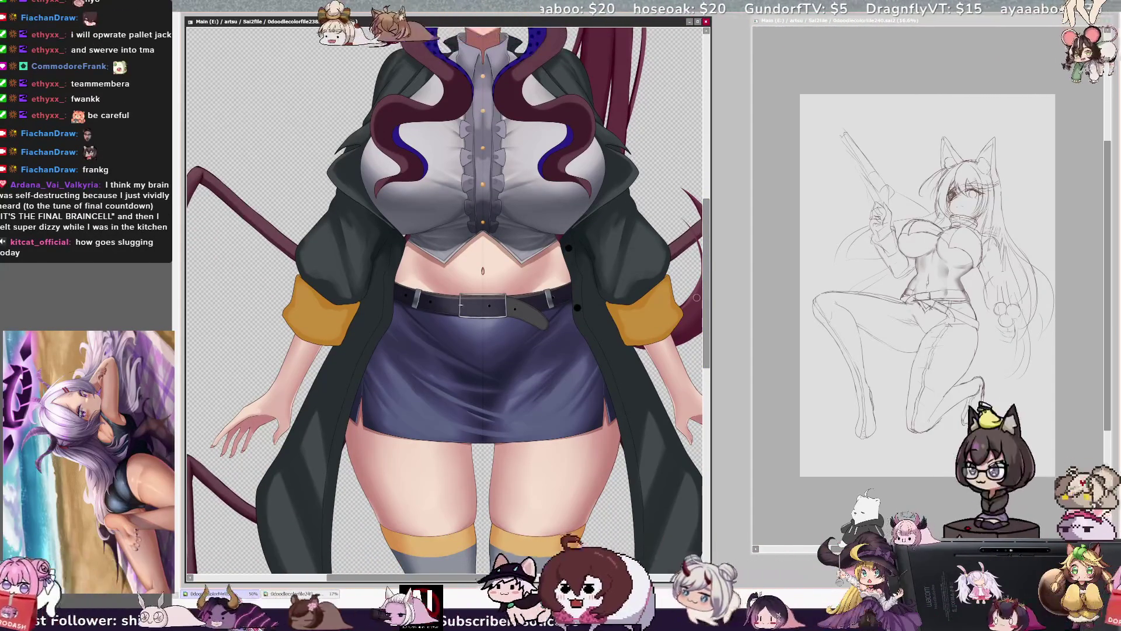
click(602, 360)
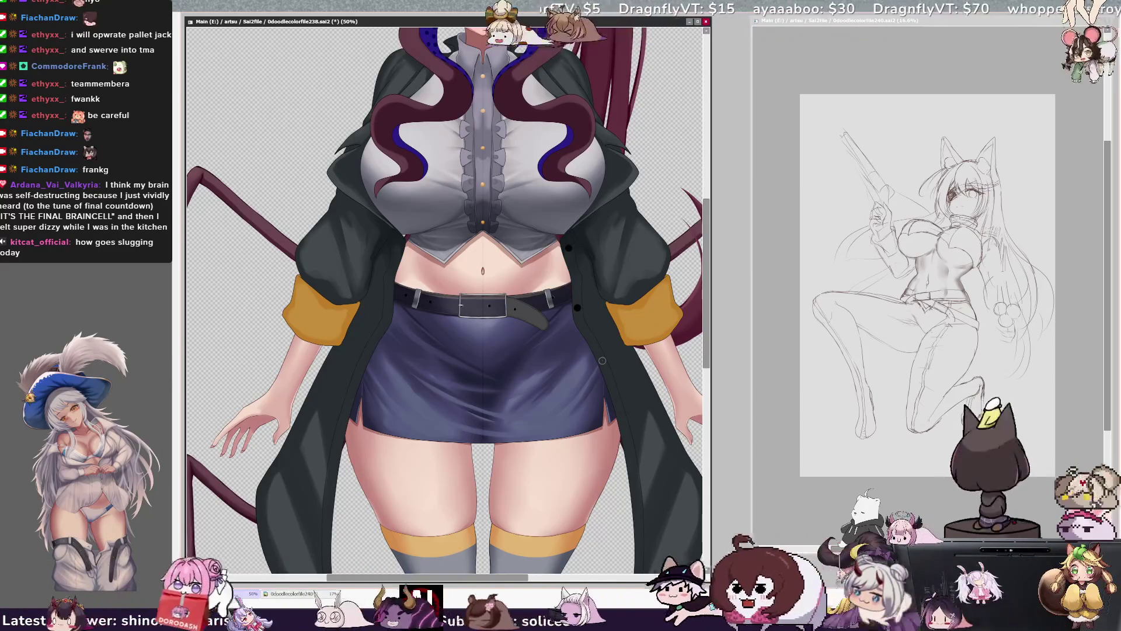
click(601, 360)
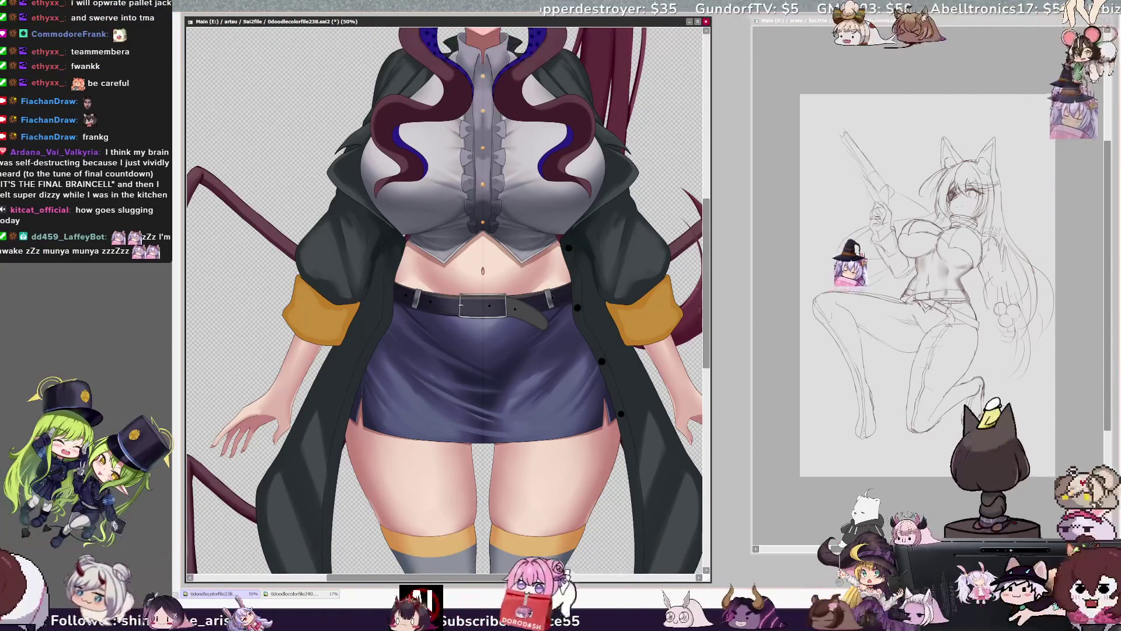
key(ctrl+minus)
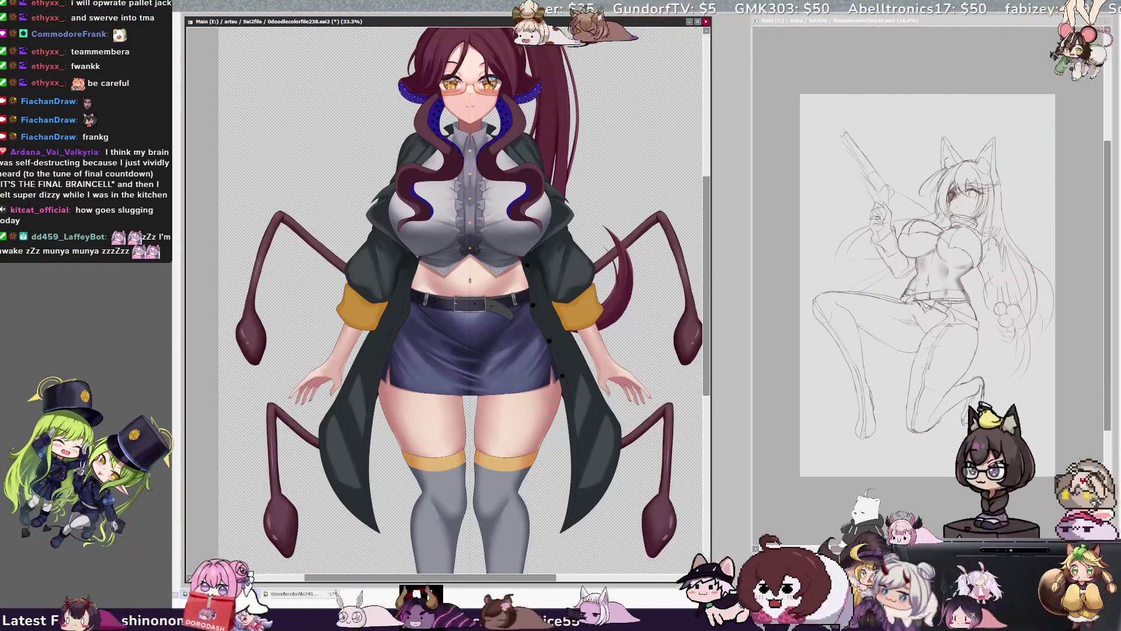
scroll(709, 381, right, 1)
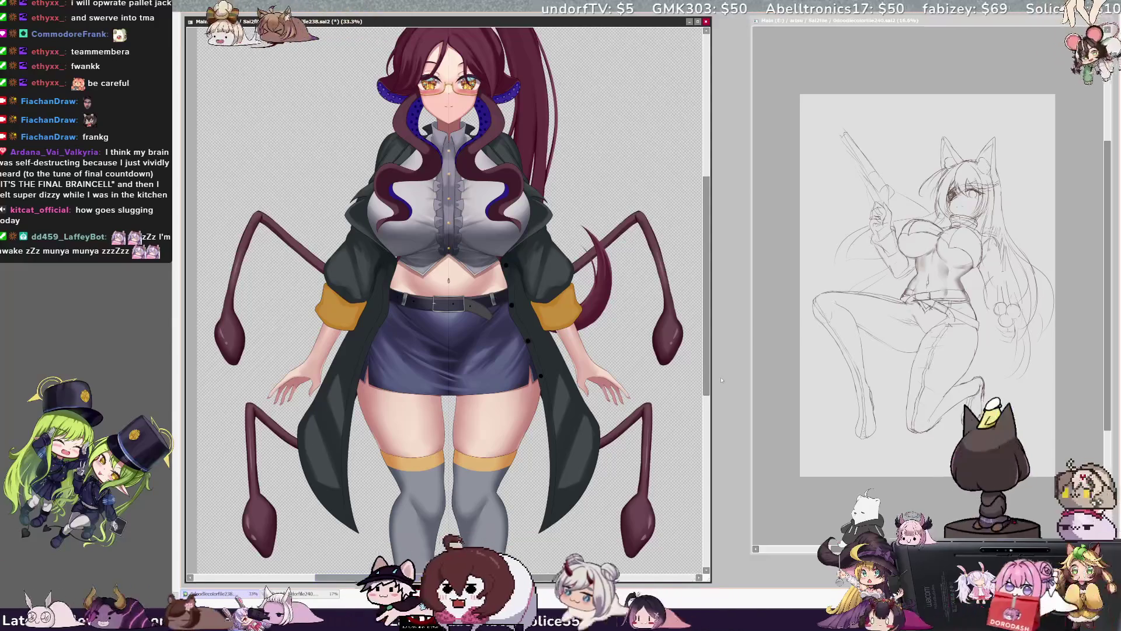
scroll(709, 381, down, 1)
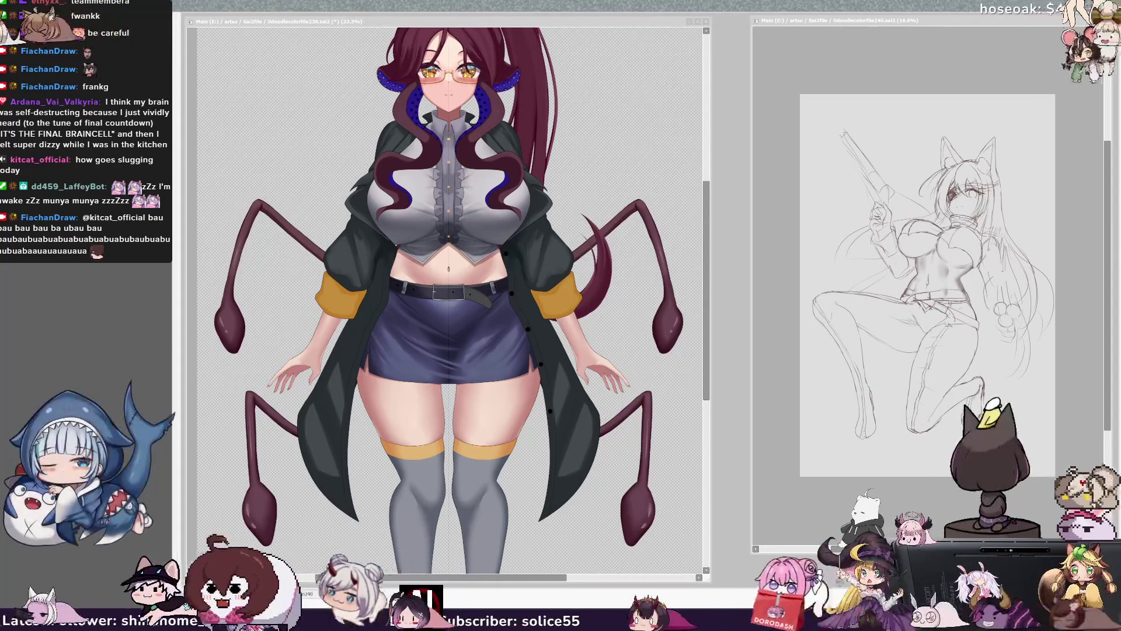
key(ctrl+Tab)
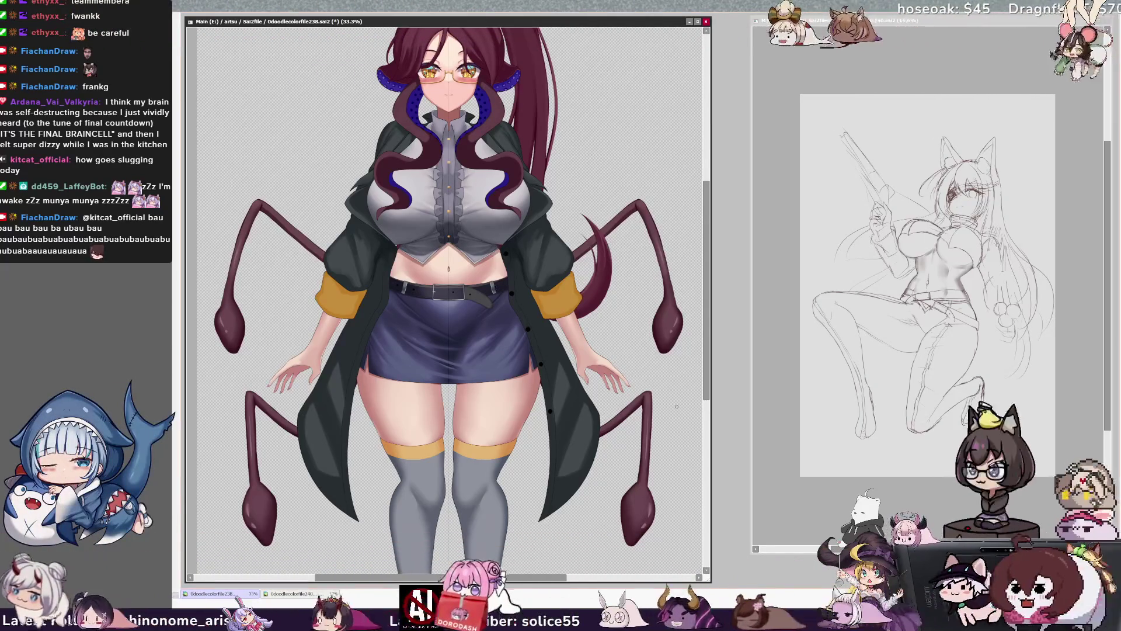
mouse_move(708, 380)
mouse_down()
mouse_move(707, 397)
mouse_move(708, 378)
mouse_up()
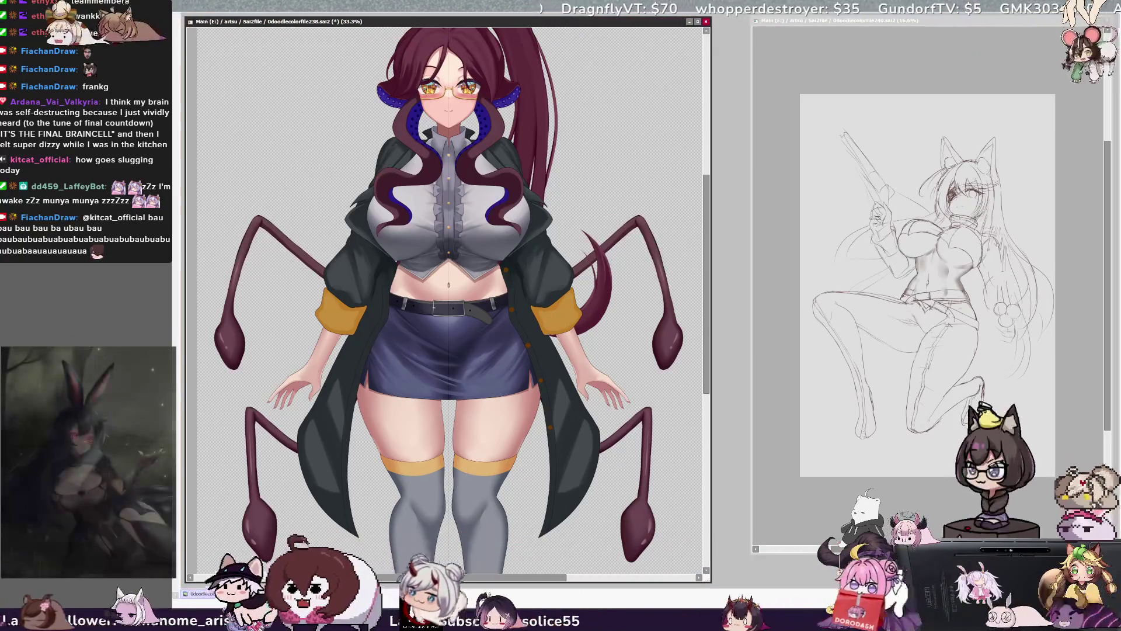
Step: Reduce the brush to size 9 and save, then set size 22 and select the right coat sleeve
key(bracketleft)
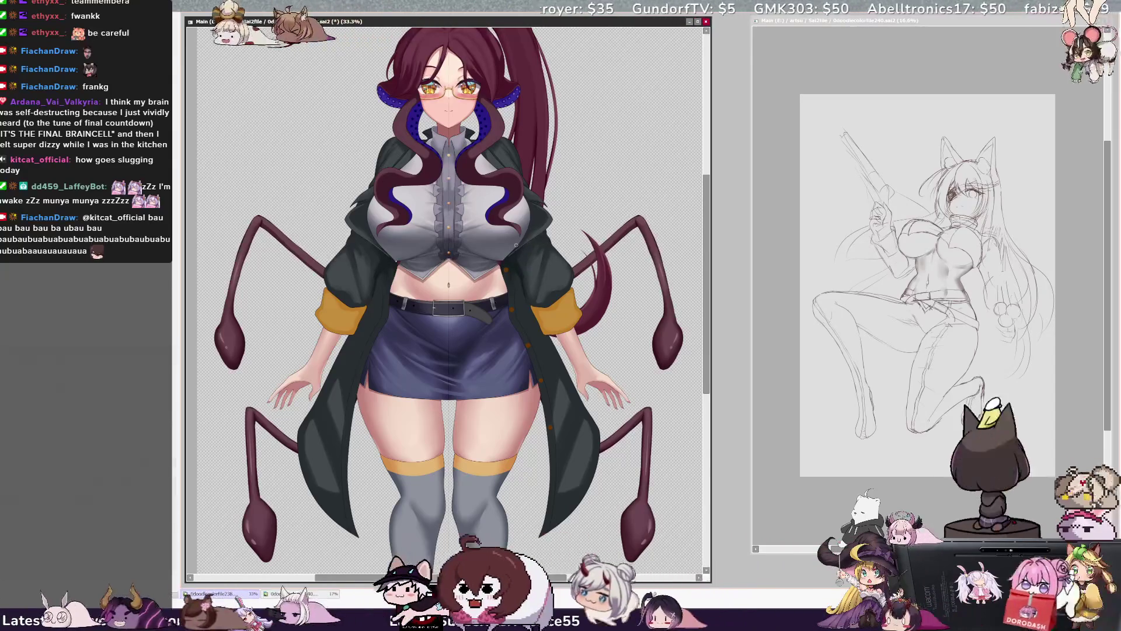
key(bracketleft)
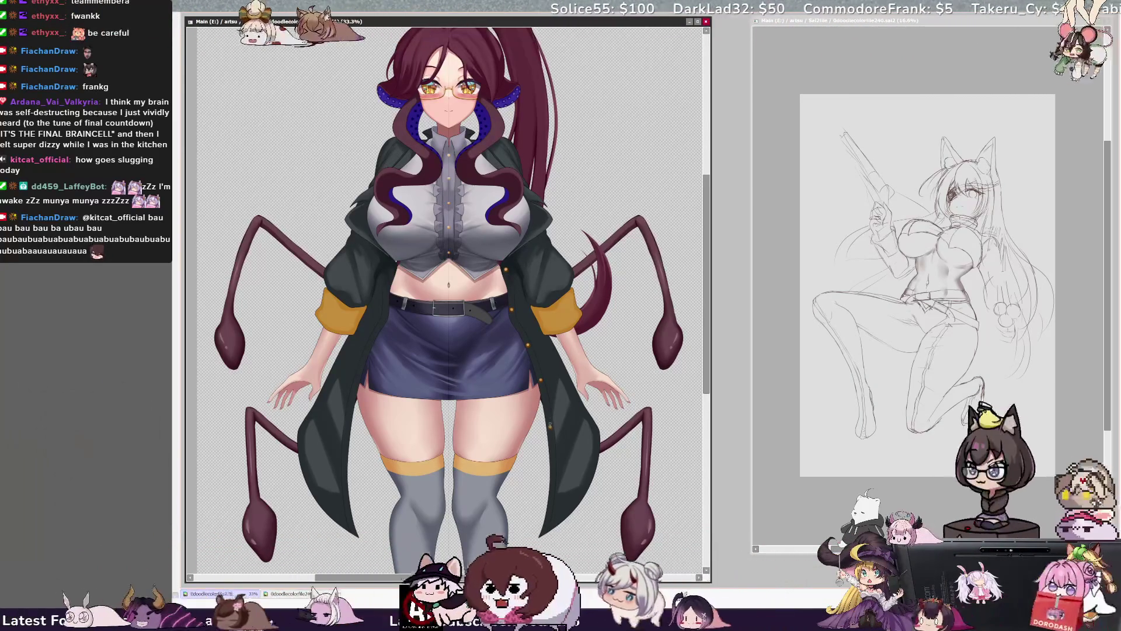
key(bracketleft)
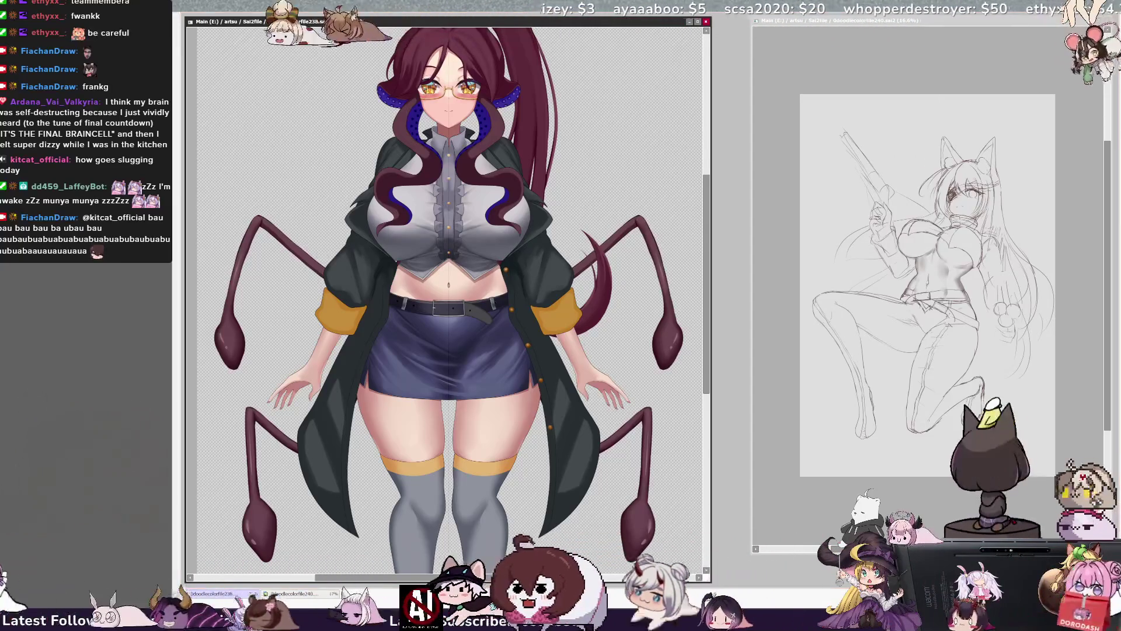
key(ctrl+s)
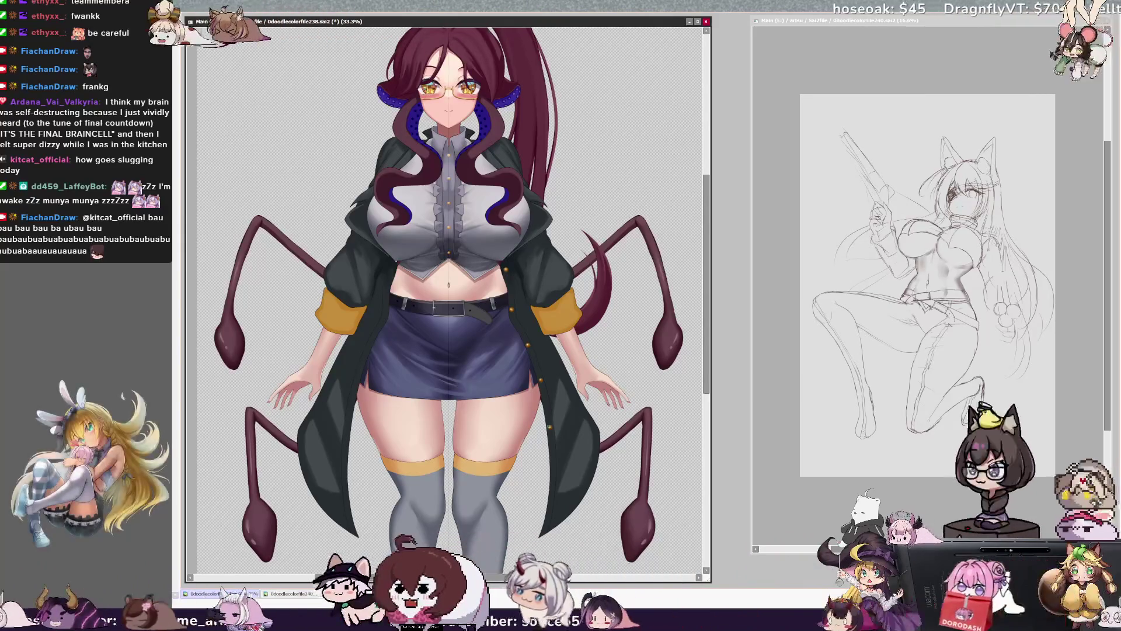
key(bracketleft)
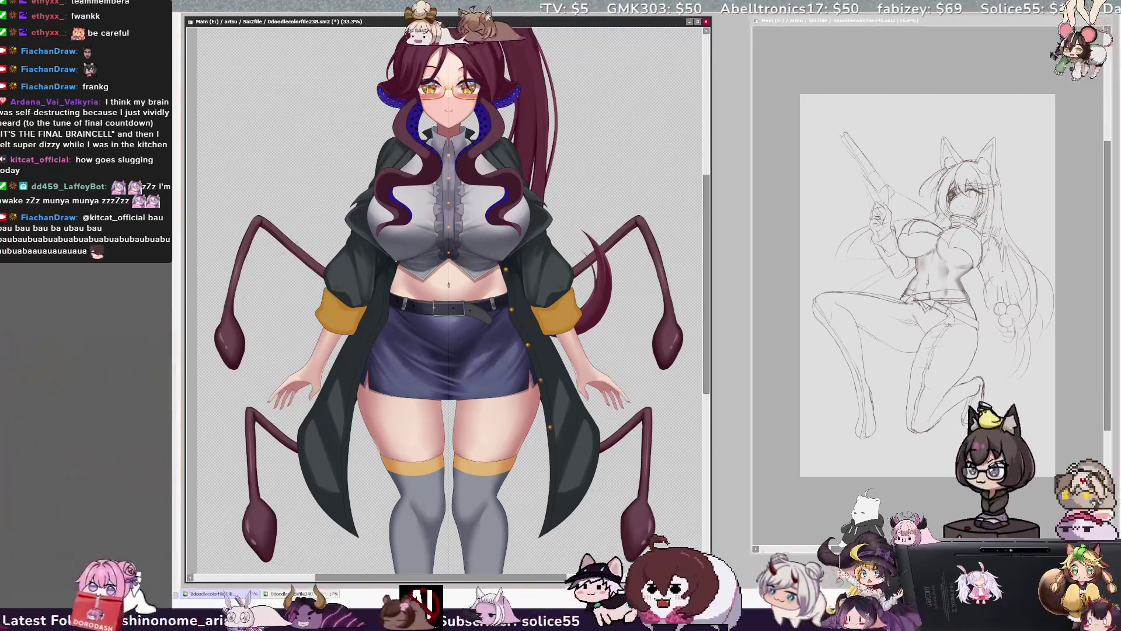
click(544, 266)
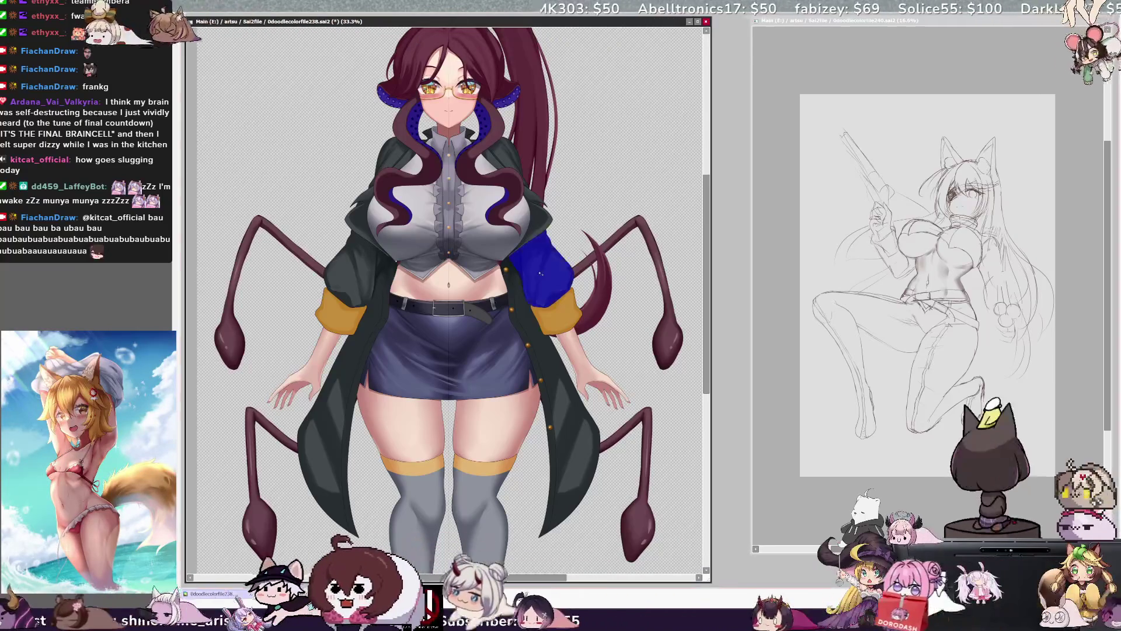
Step: Add the left coat sleeve to the selection and switch to the brush
click(328, 265)
key(b)
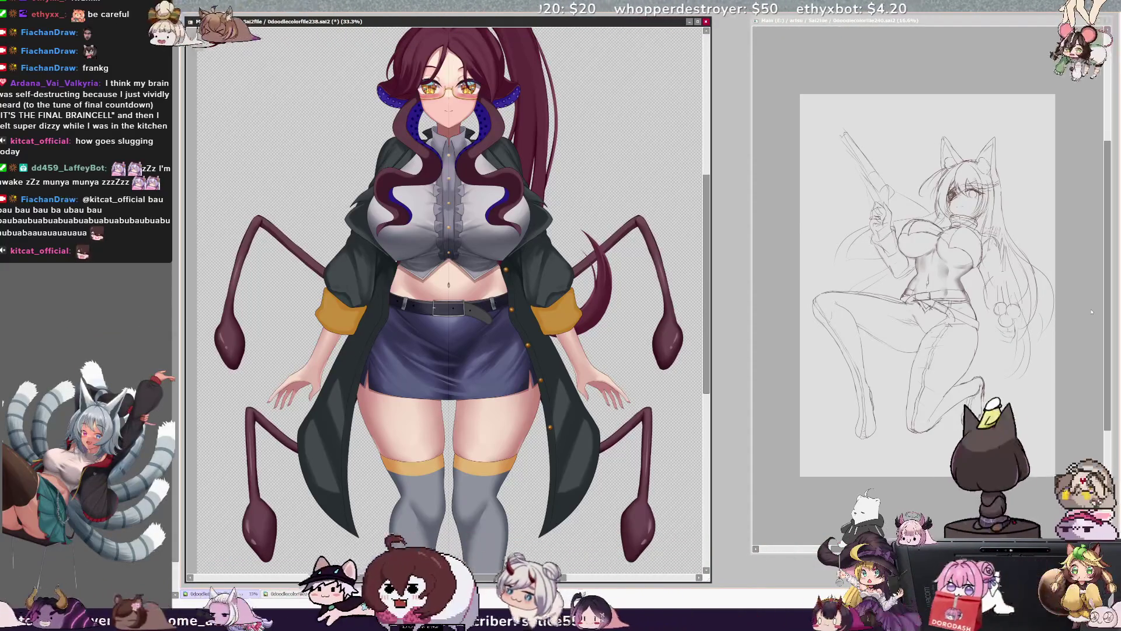
drag(707, 334, 707, 337)
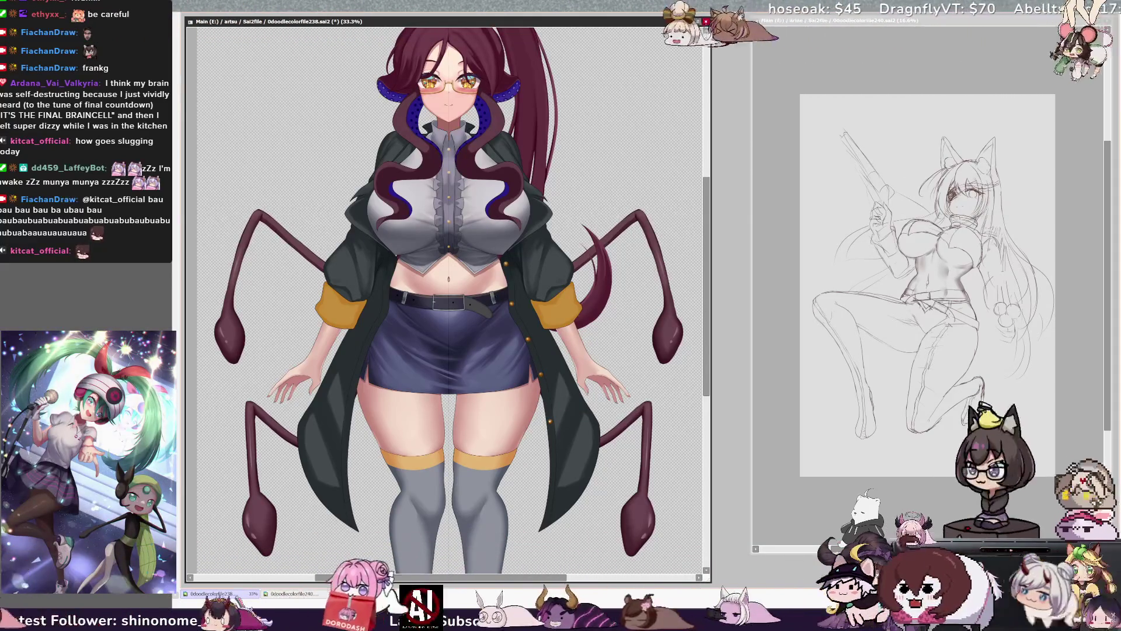
Step: With a size 13 selection pen, select strips along both coat front edges
drag(546, 421, 550, 421)
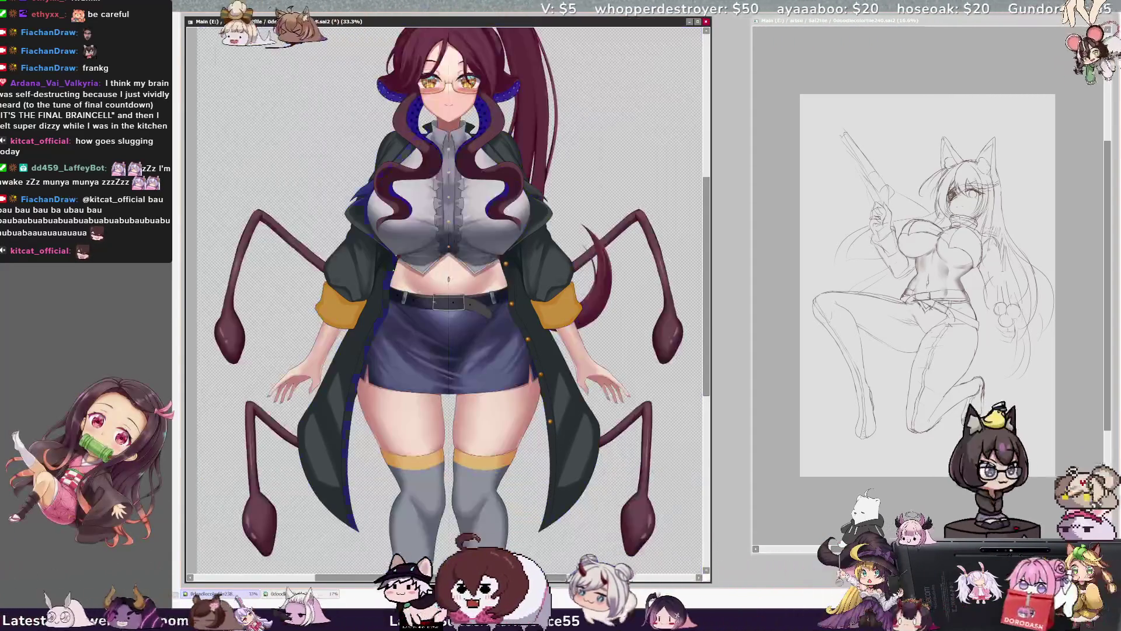
drag(356, 525, 362, 216)
drag(543, 525, 508, 297)
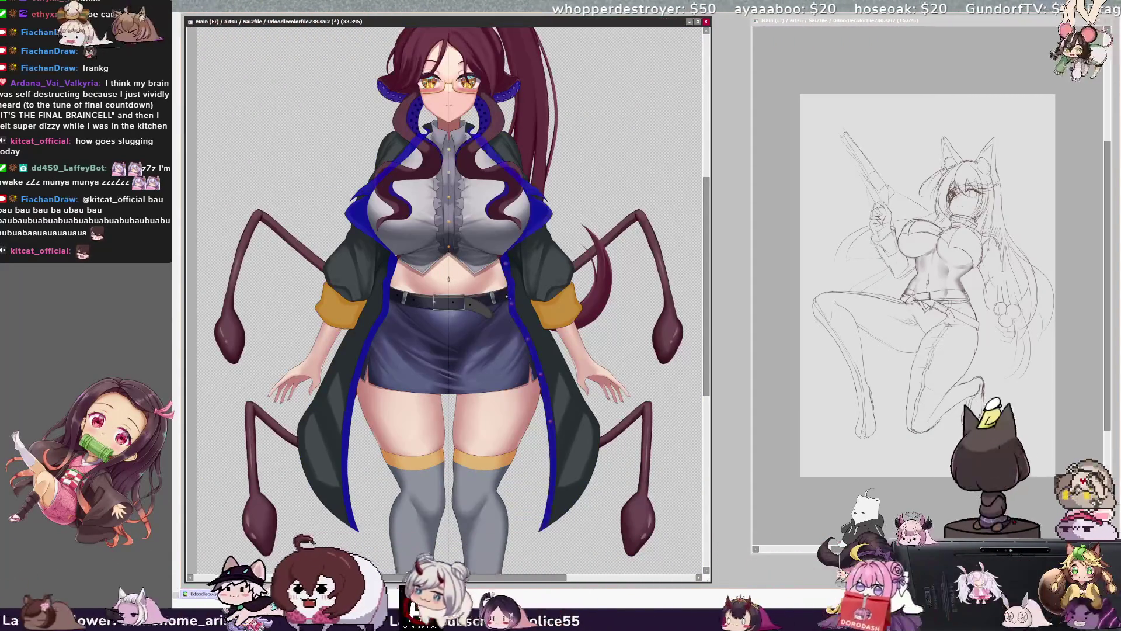
Step: Pick Layer290 from the figure and set the brush to size 35
key(b)
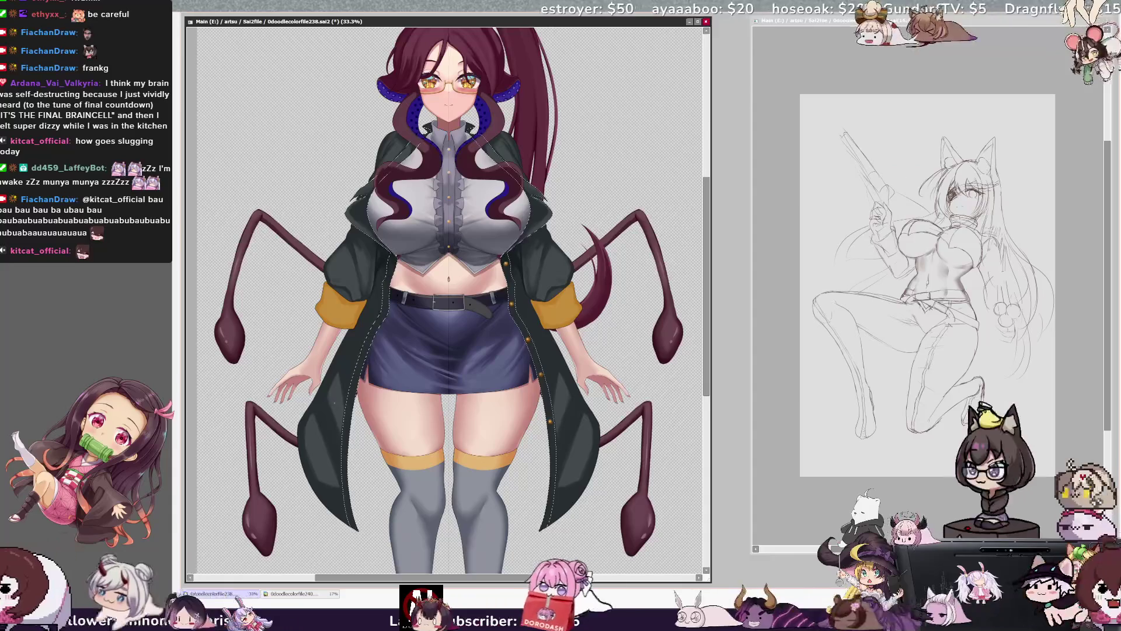
drag(369, 435, 386, 435)
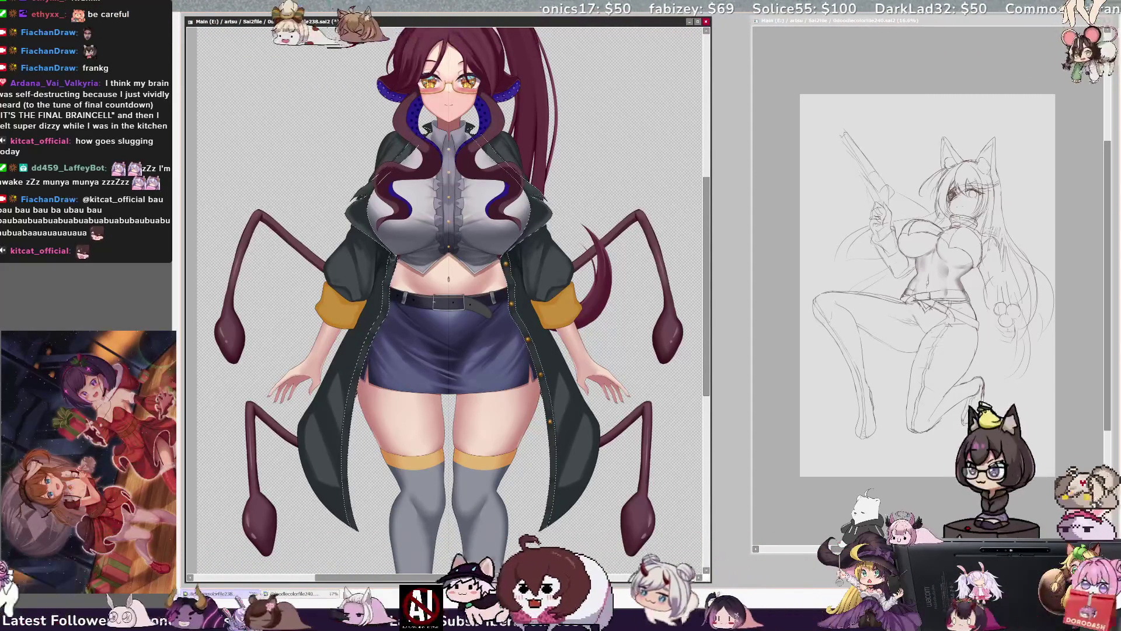
ctrl+click(388, 244)
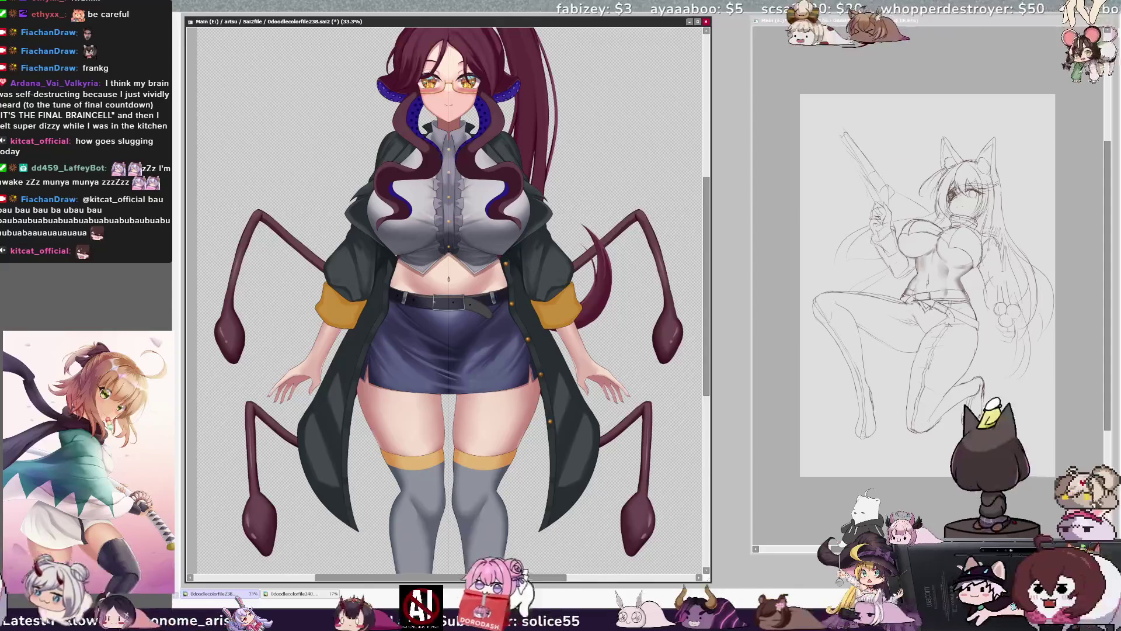
key(F4)
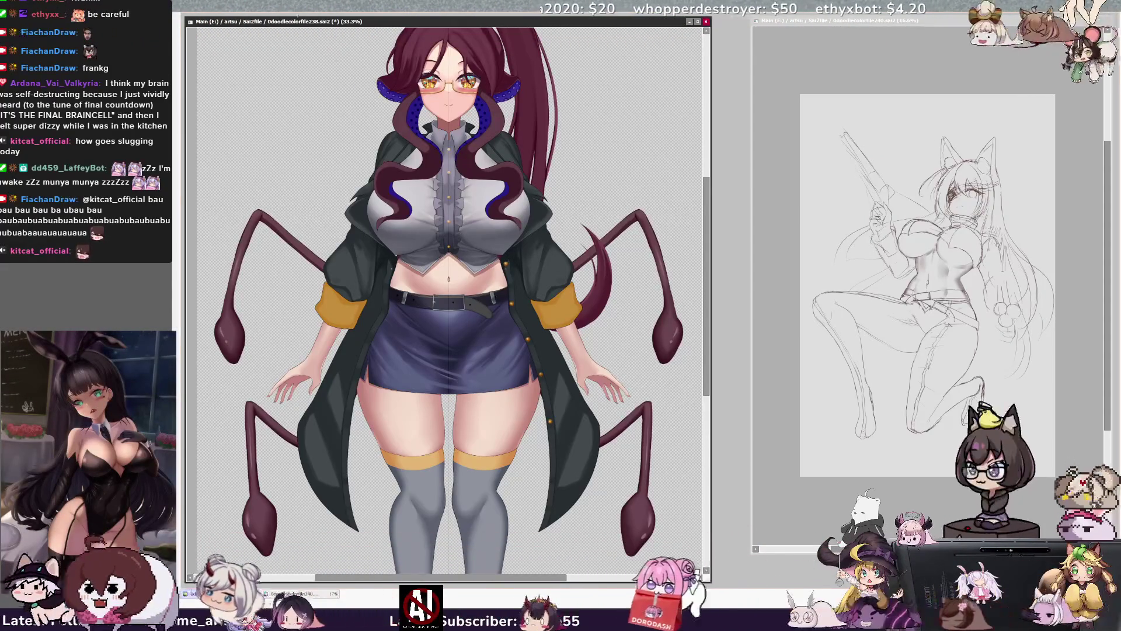
Step: Zoom in to 50% and select the Outer_Coat_Color layer by picking the coat
key(ctrl+plus)
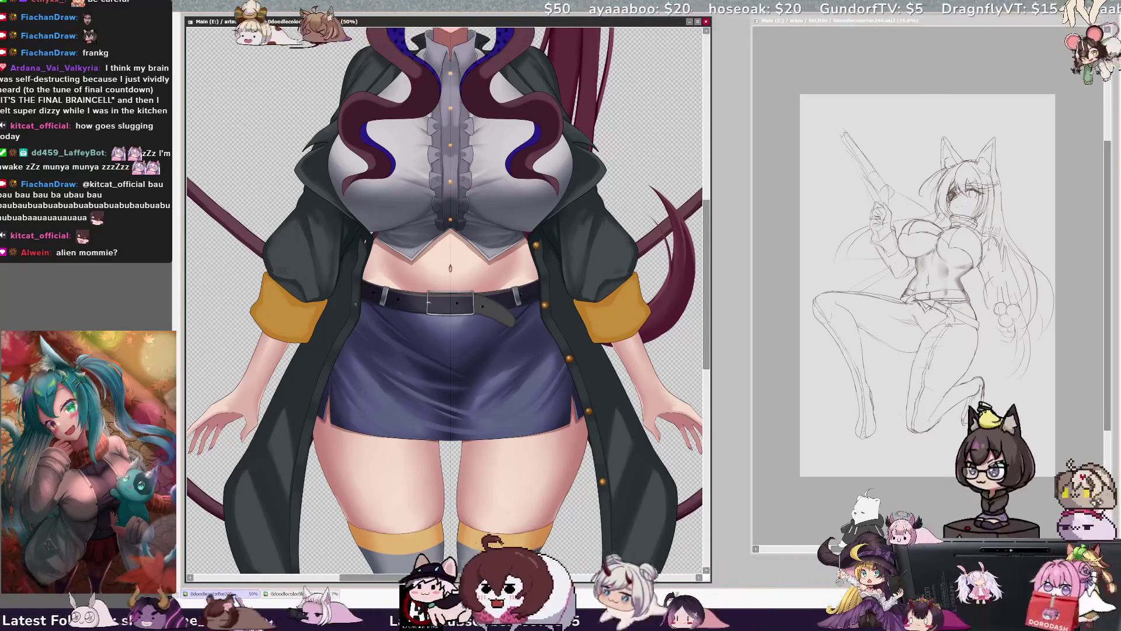
ctrl+shift+click(362, 282)
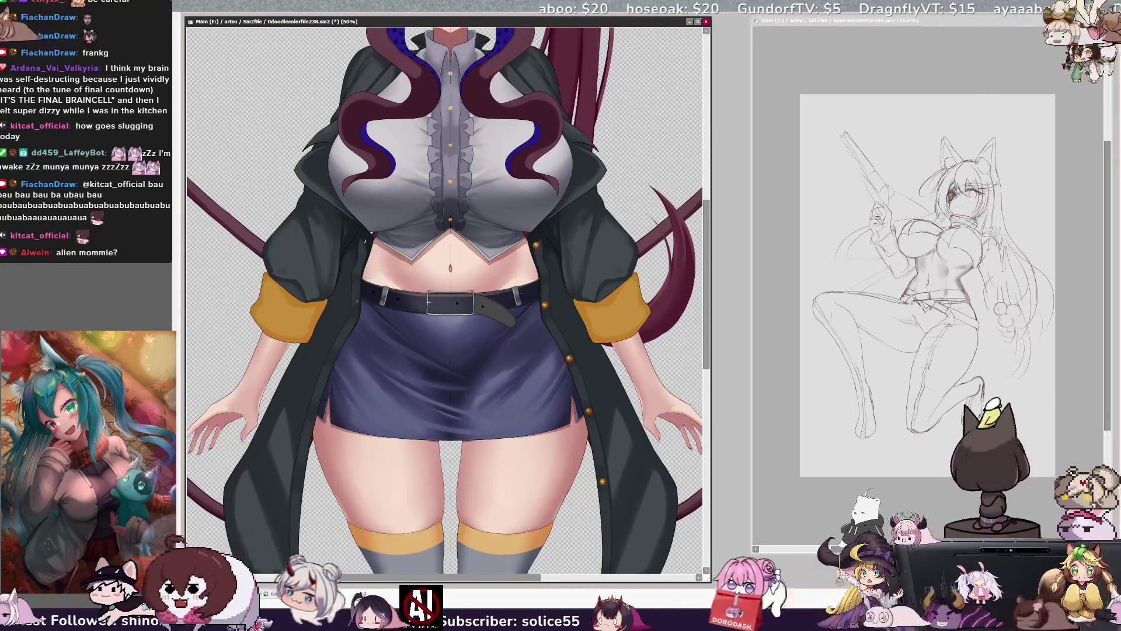
ctrl+shift+click(357, 294)
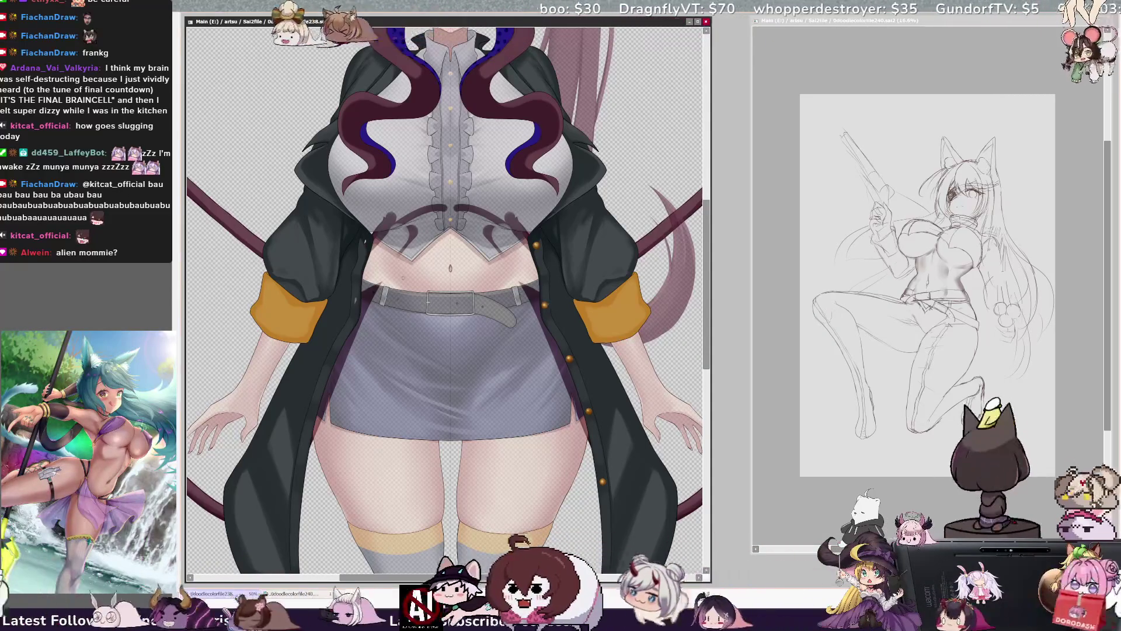
Step: Set the brush size to 25
key(bracketleft)
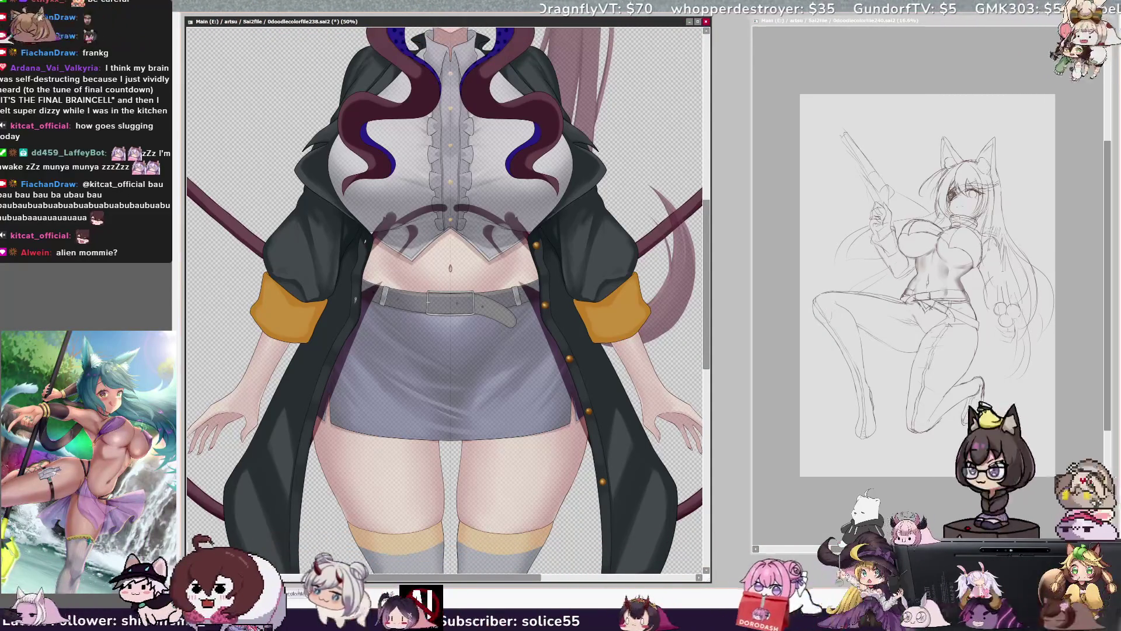
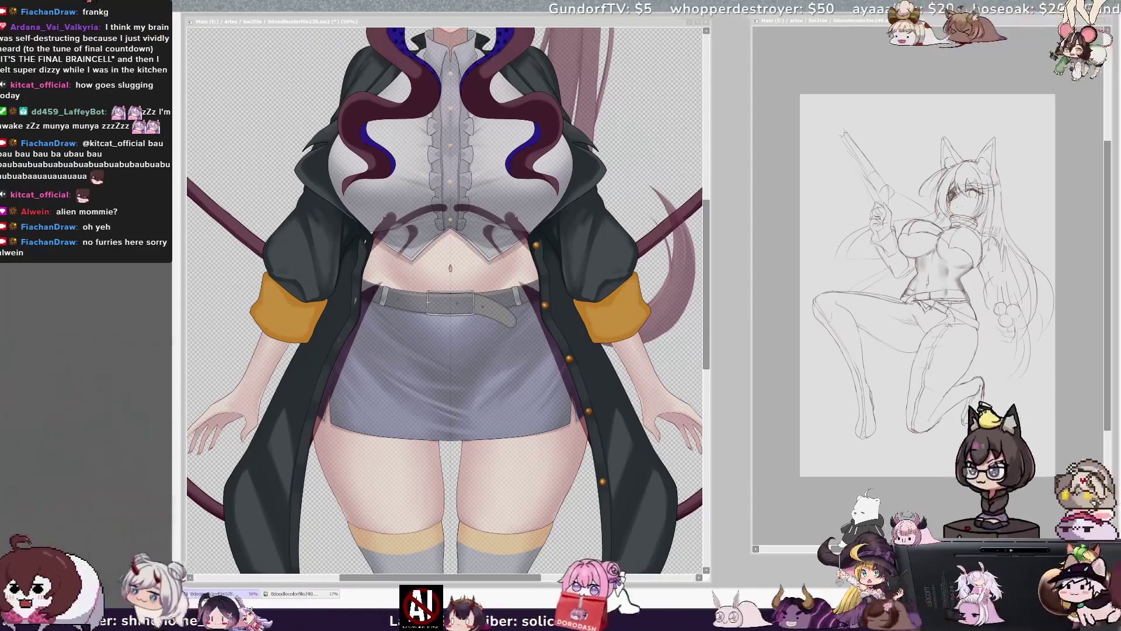
Step: Centre the canvas view on the coat, belt and skirt around the waist
click(525, 580)
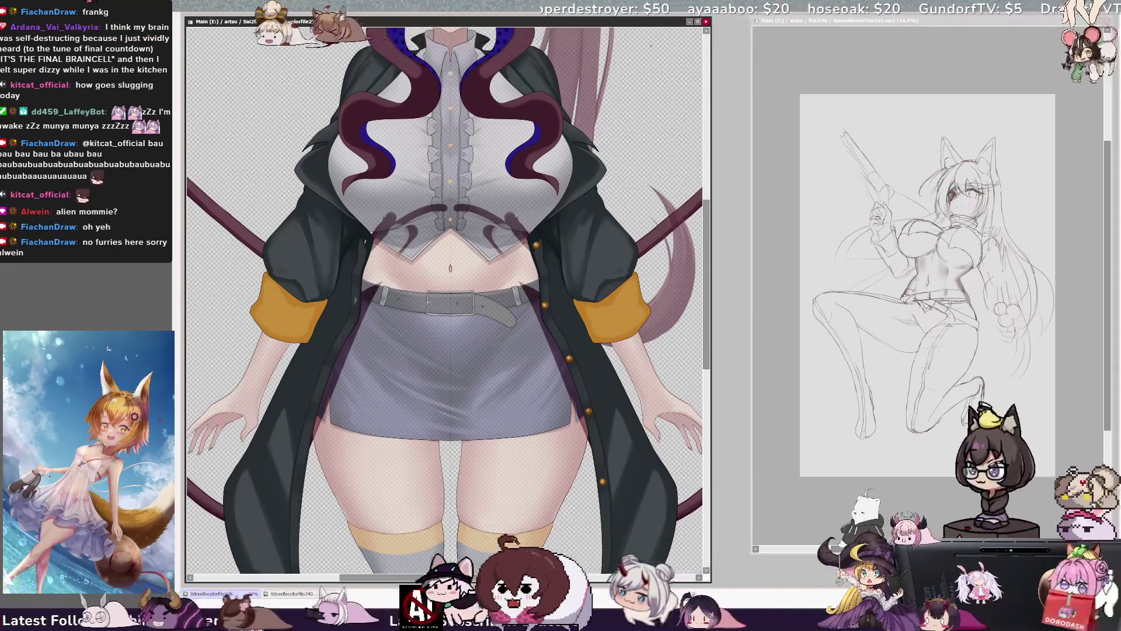
scroll(444, 292, left, 3)
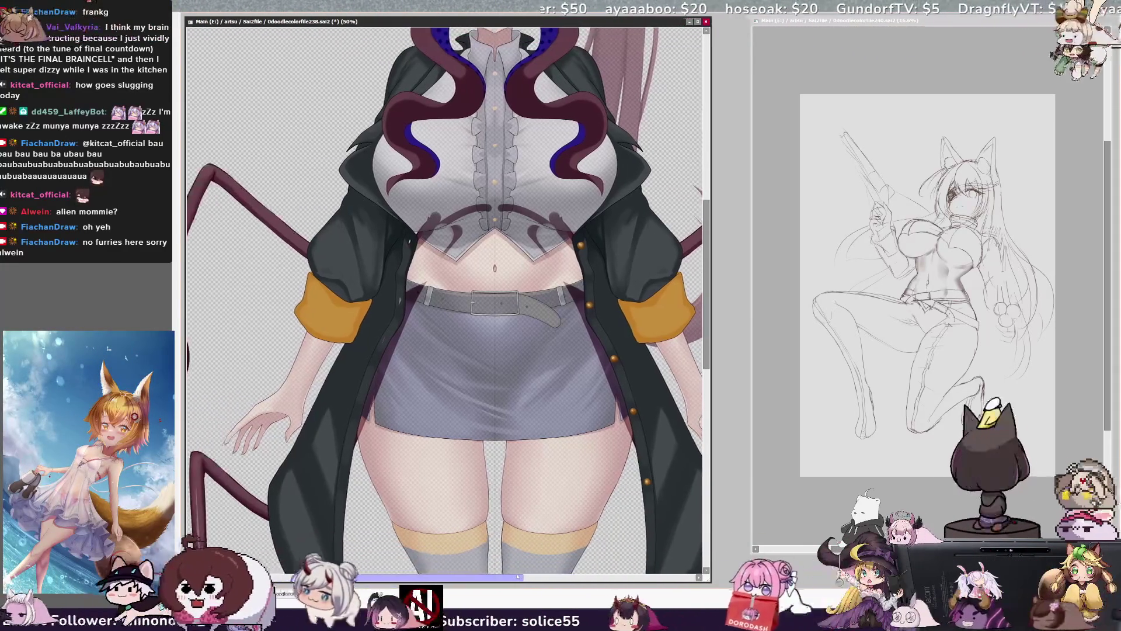
scroll(706, 345, down, 2)
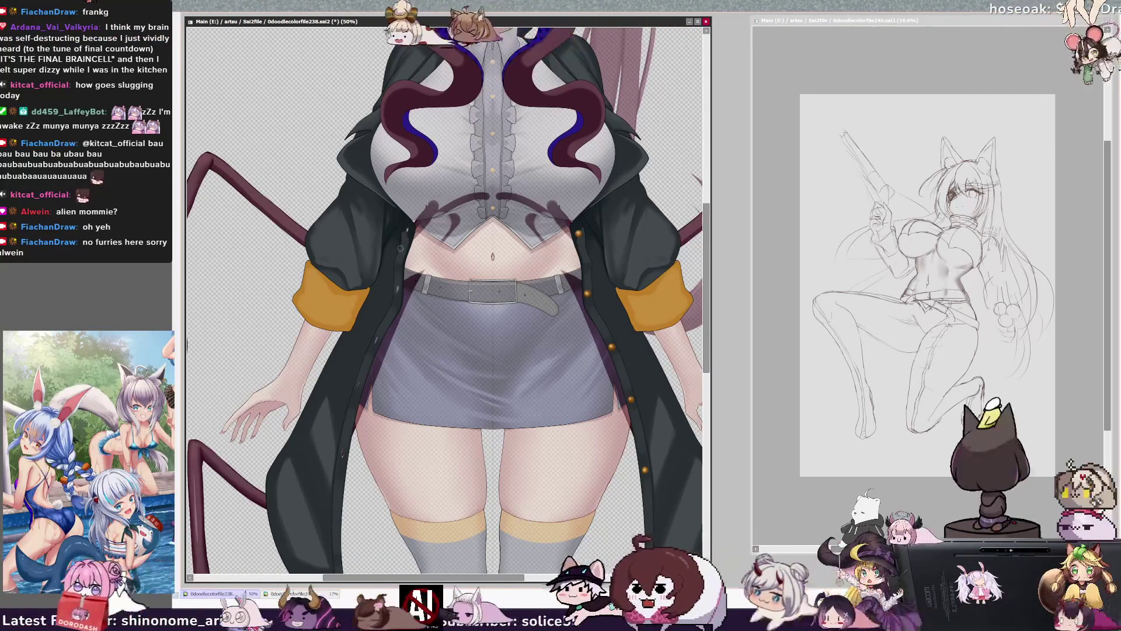
Step: Select the coat colour layer and undo to restore solid colours on the skirt and legs
ctrl+shift+click(373, 350)
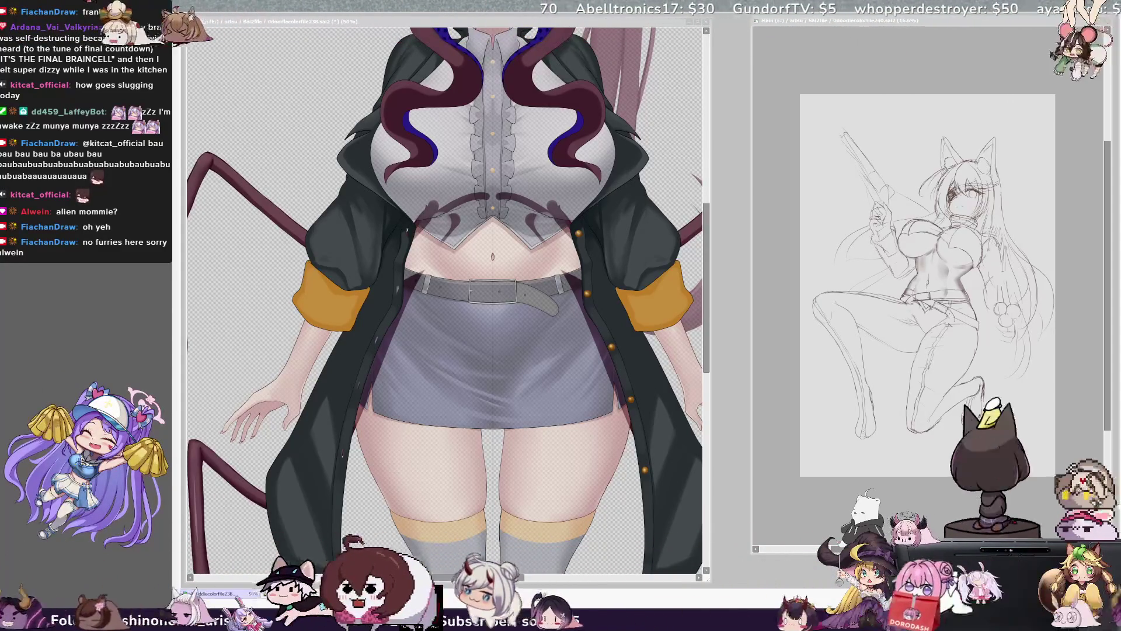
click(643, 445)
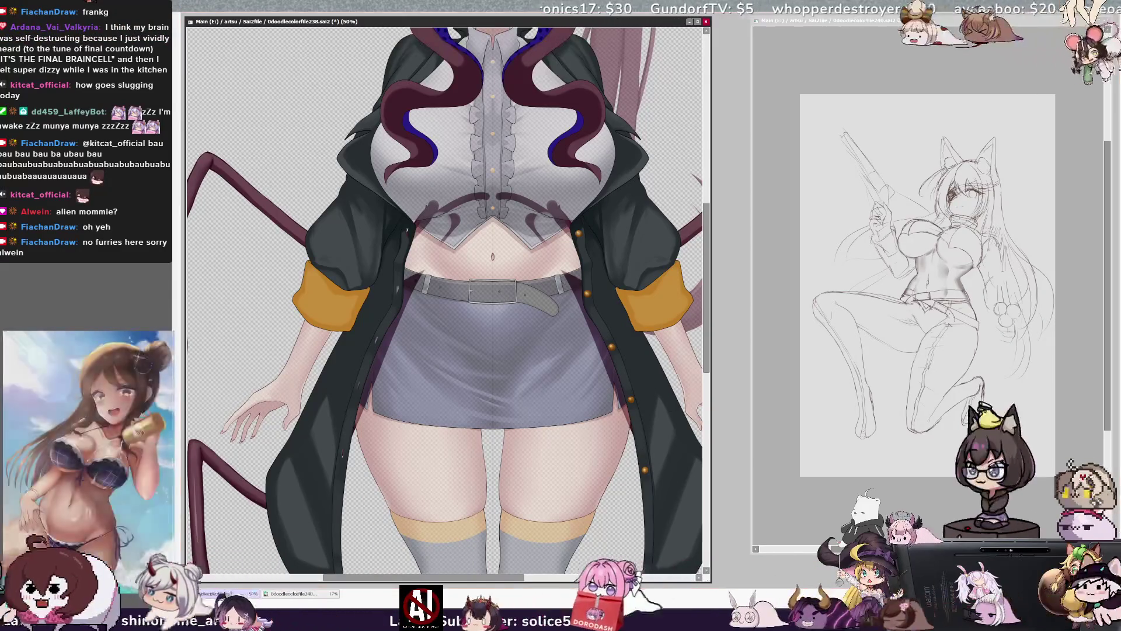
key(ctrl+z)
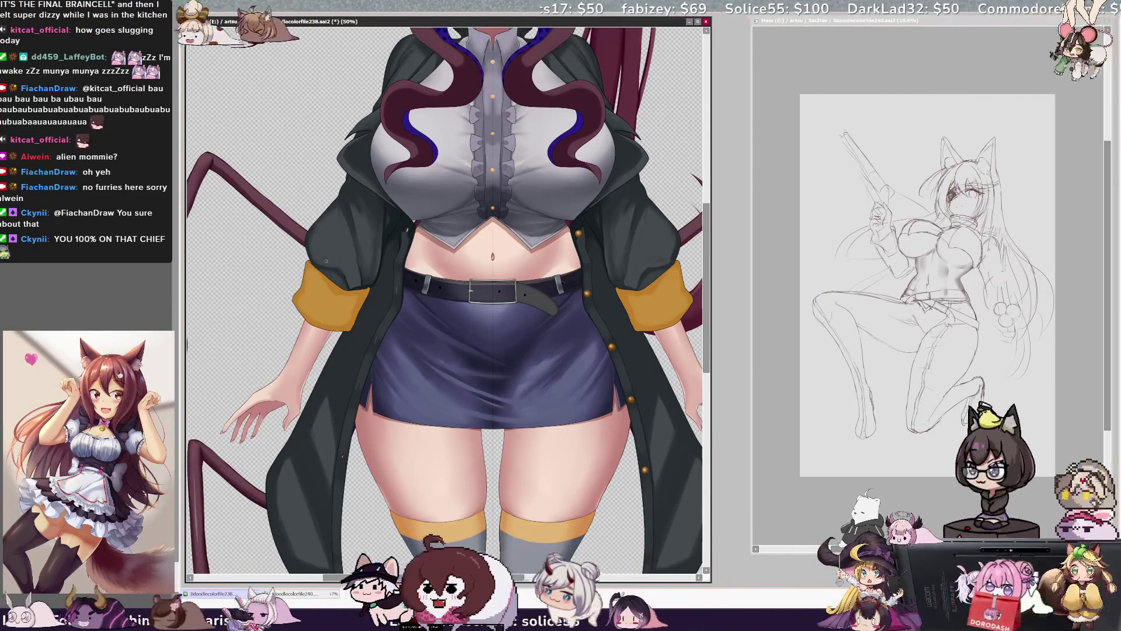
Step: Enlarge the brush three sizes for painting skirt folds and pick the coat colour layer
key(bracketright)
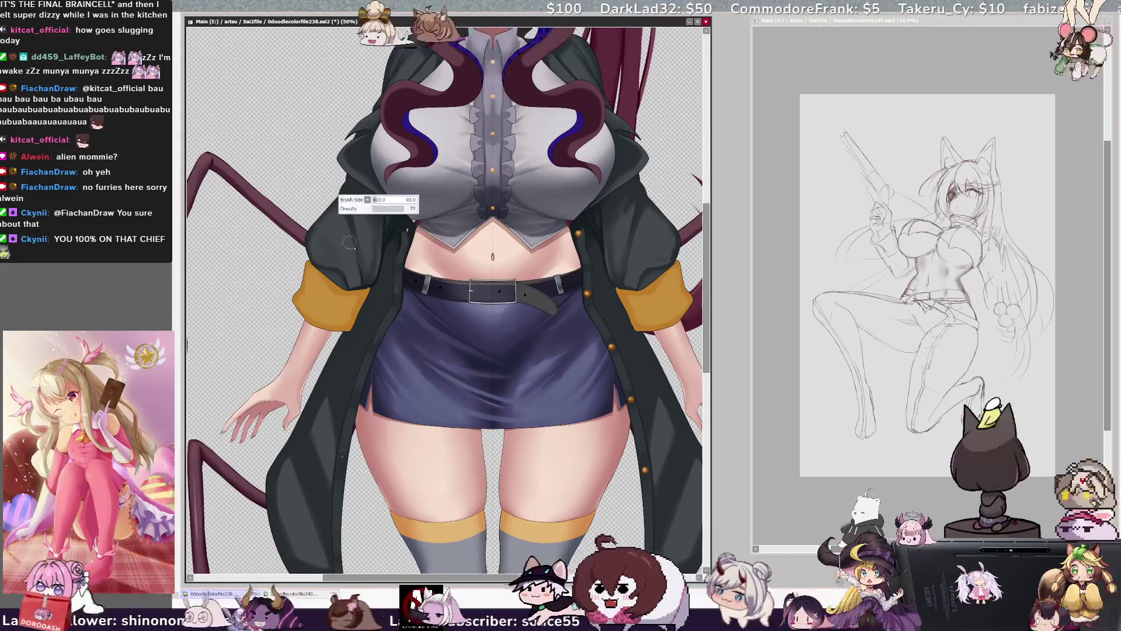
key(bracketright)
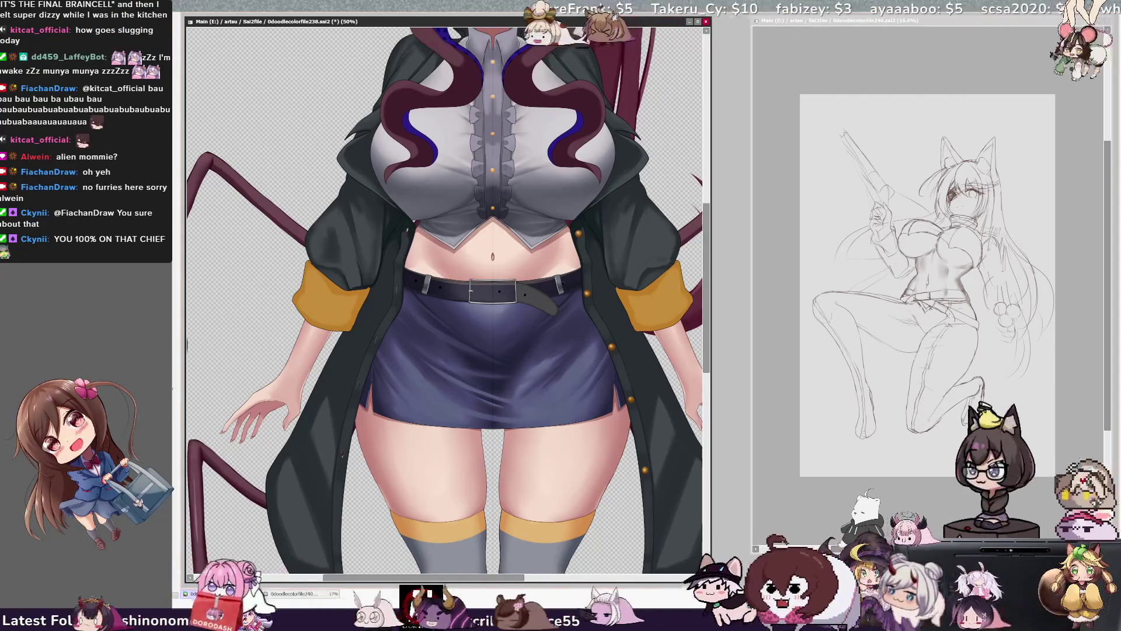
key(bracketright)
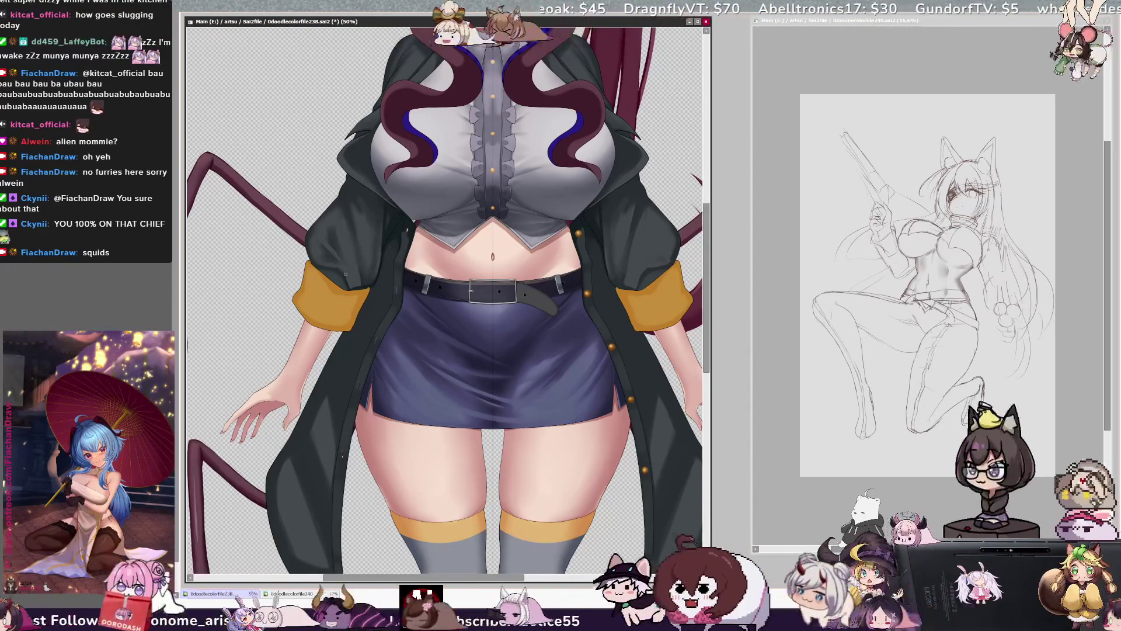
ctrl+shift+click(357, 254)
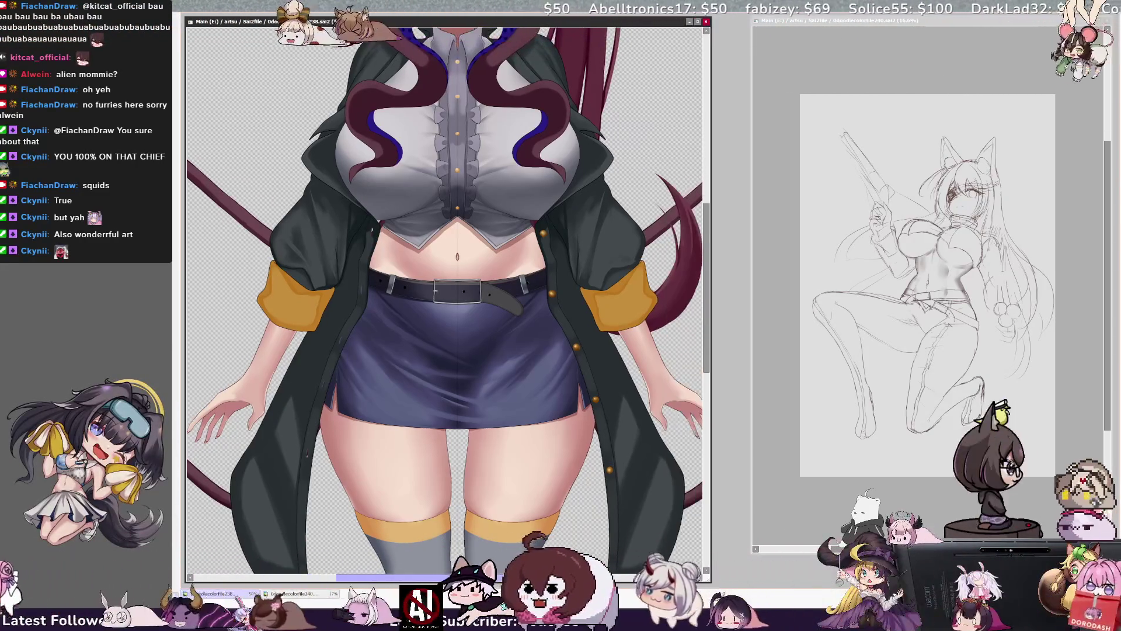
Step: Shift the figure left to centre it and scroll up toward the torso
drag(373, 217, 334, 216)
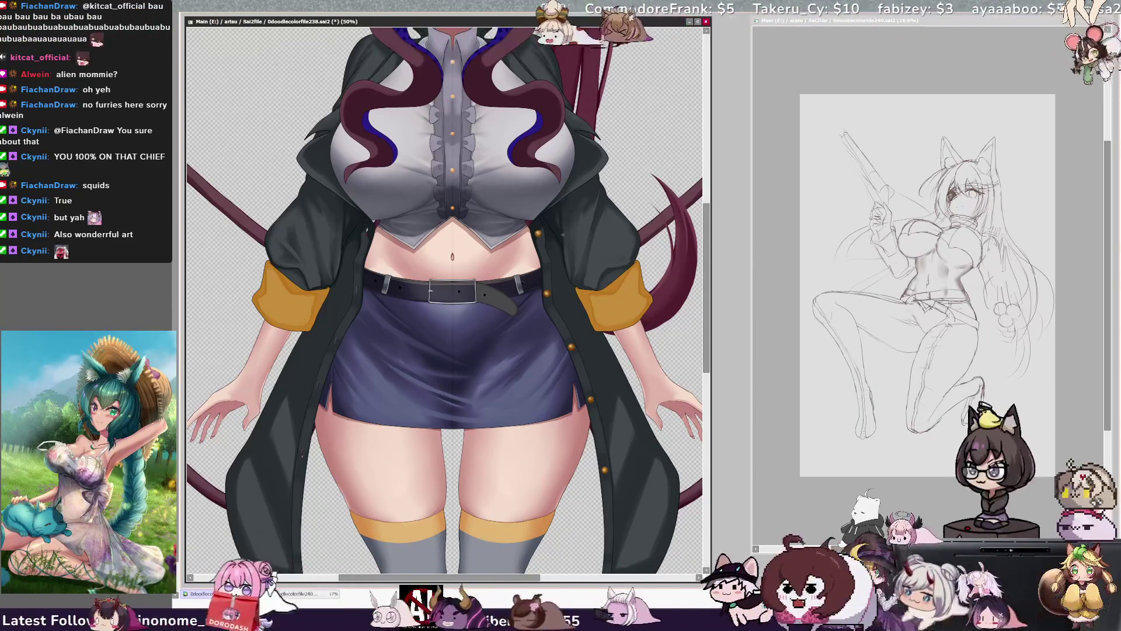
scroll(399, 377, up, 3)
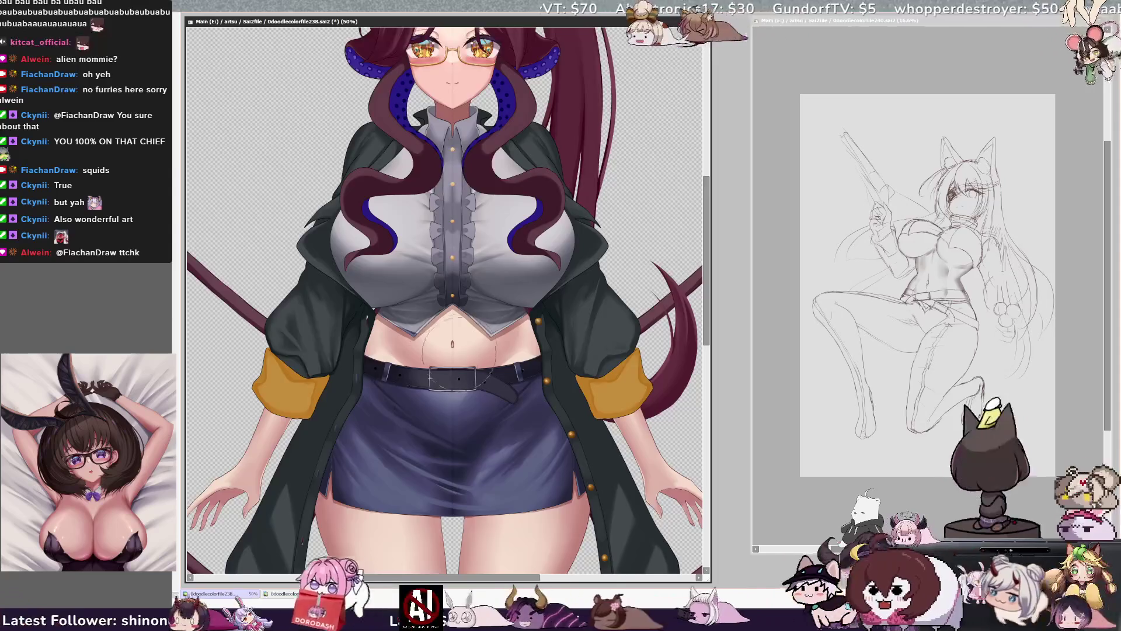
Step: Scroll up to the face and zoom out to about 25% to see the whole figure
scroll(442, 368, down, 5)
scroll(449, 326, up, 3)
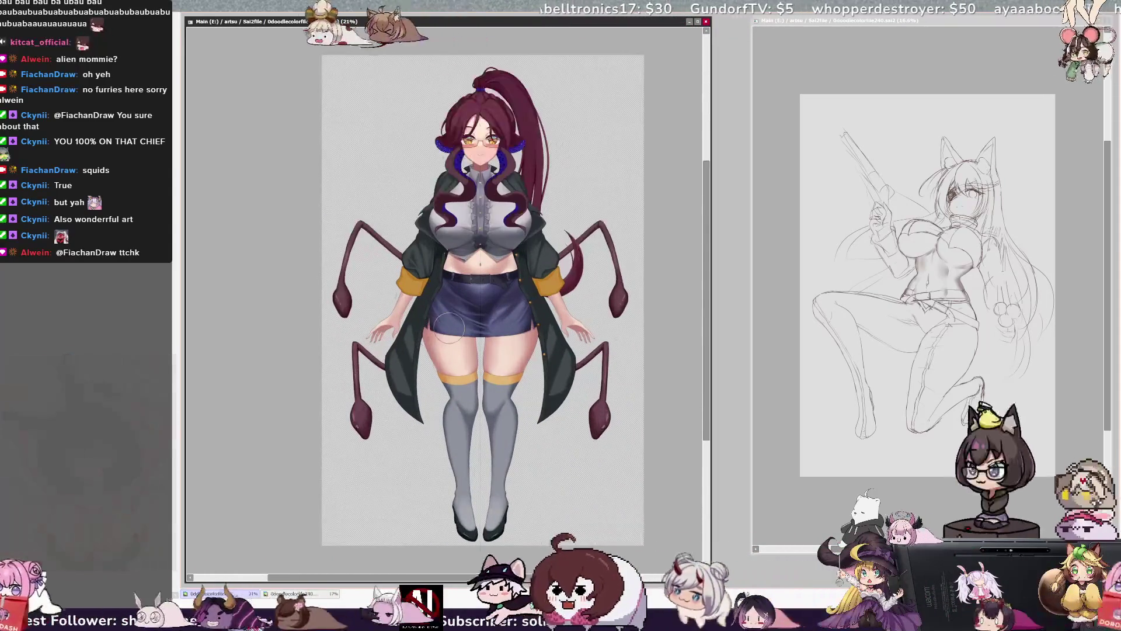
scroll(449, 326, up, 1)
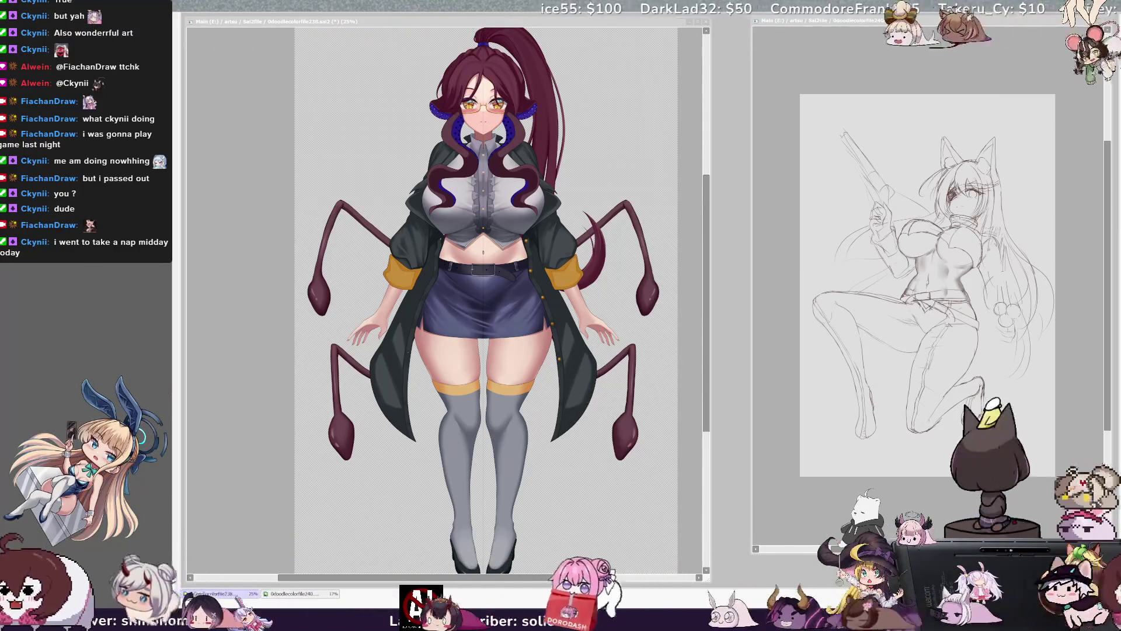
Step: Add darker shading on the belly and enlarge the brush
click(691, 209)
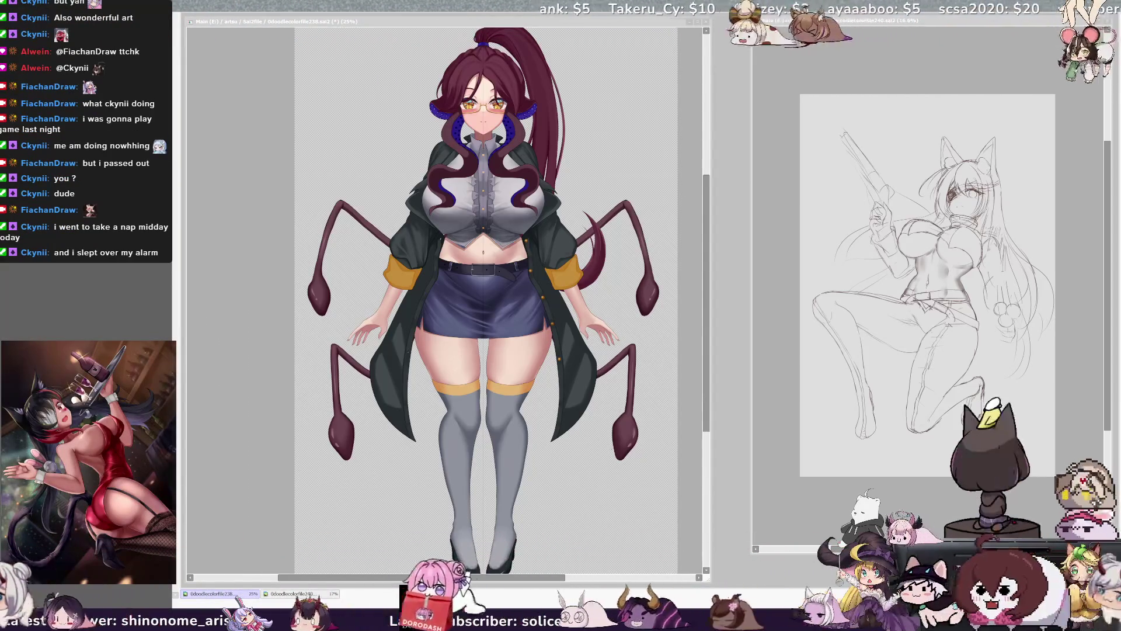
drag(494, 257, 520, 242)
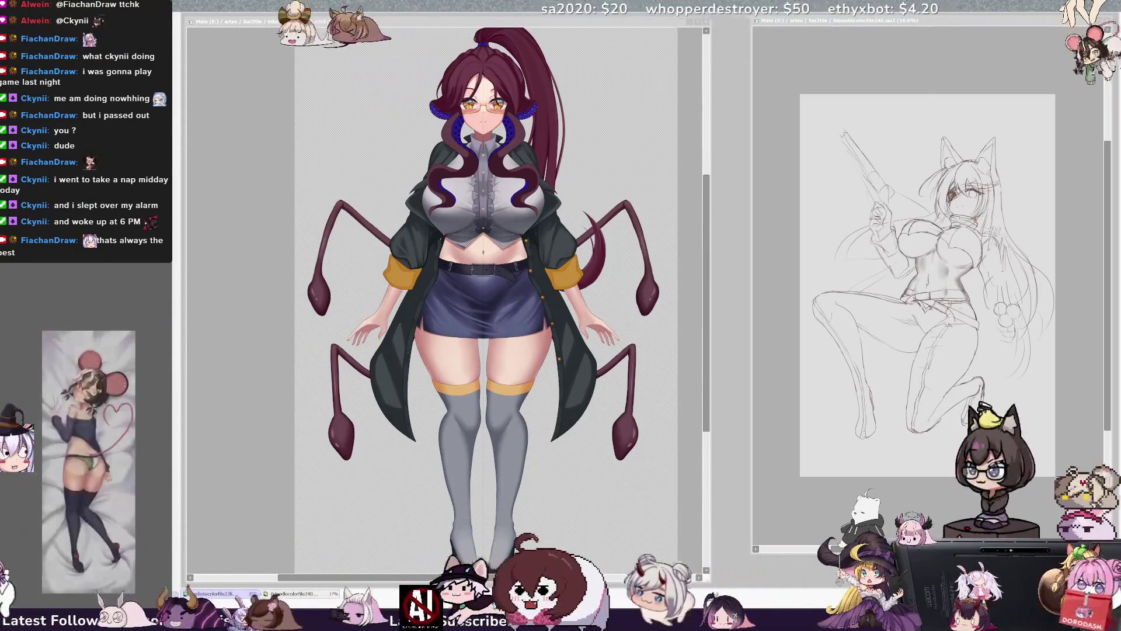
drag(639, 305, 639, 305)
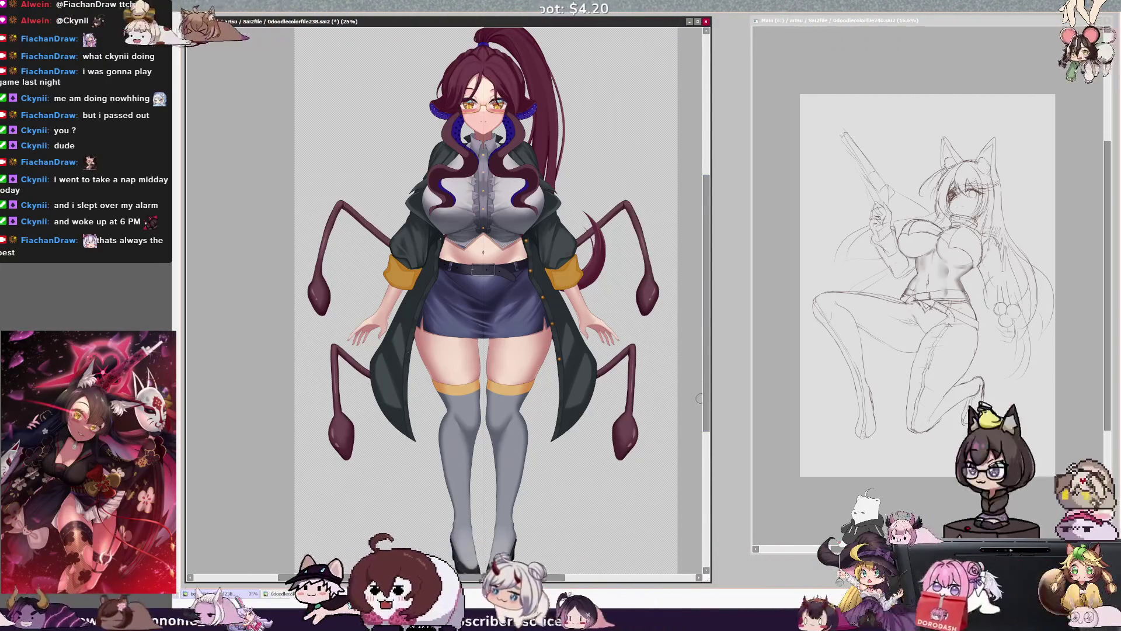
Step: Zoom to 75% on the grey stockings and heels, pan across, then zoom back out
scroll(707, 397, down, 2)
scroll(708, 396, up, 2)
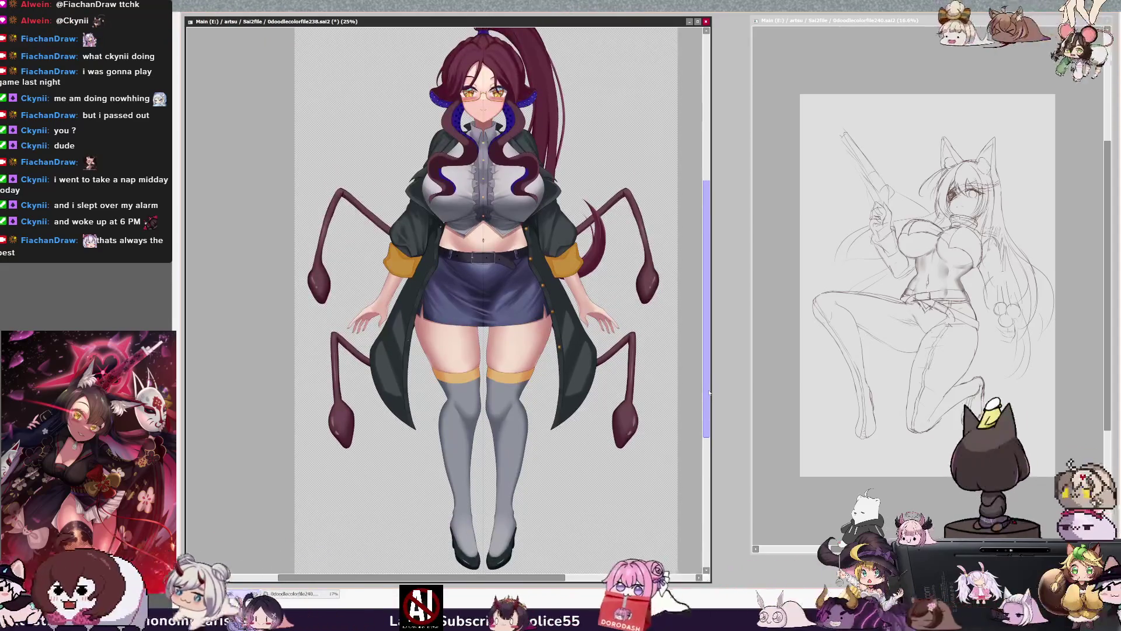
scroll(709, 394, down, 5)
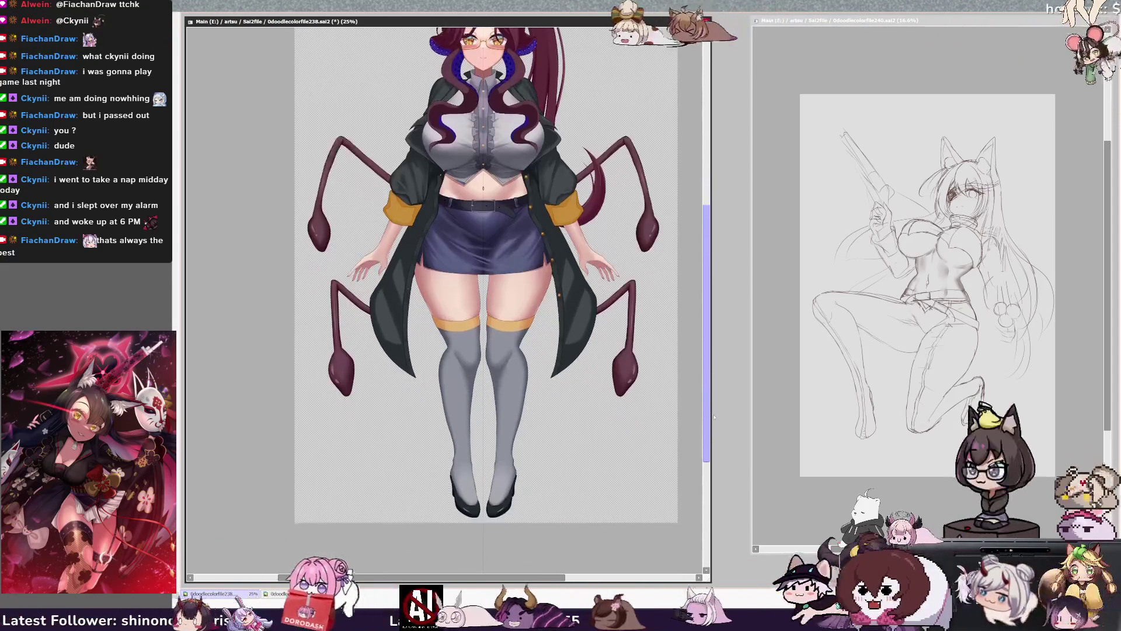
scroll(458, 504, up, 4)
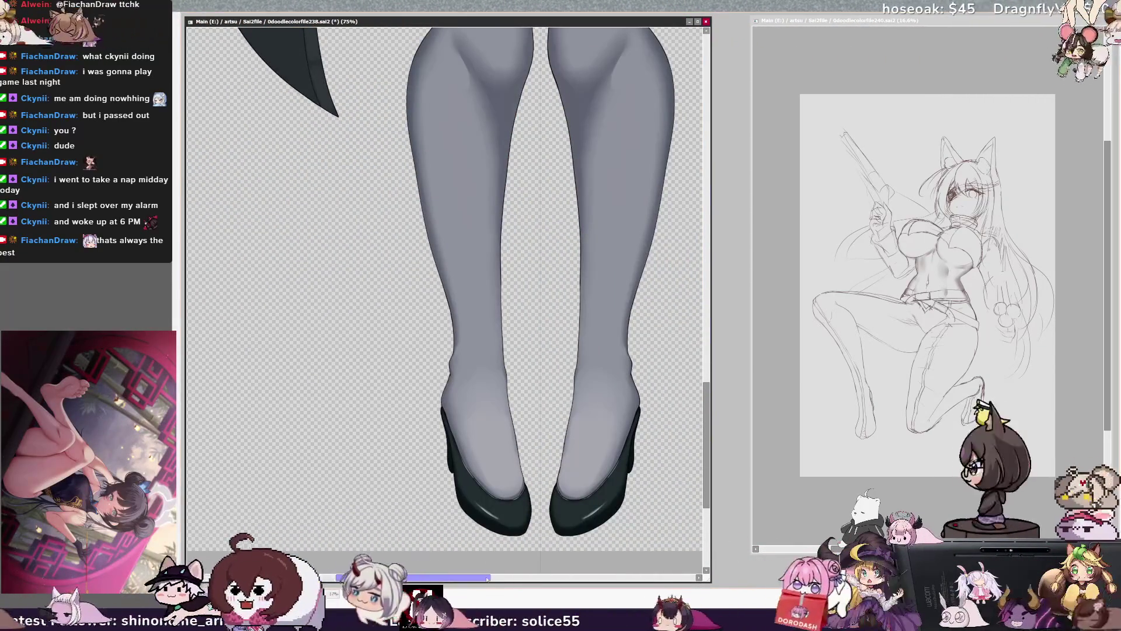
drag(485, 578, 501, 581)
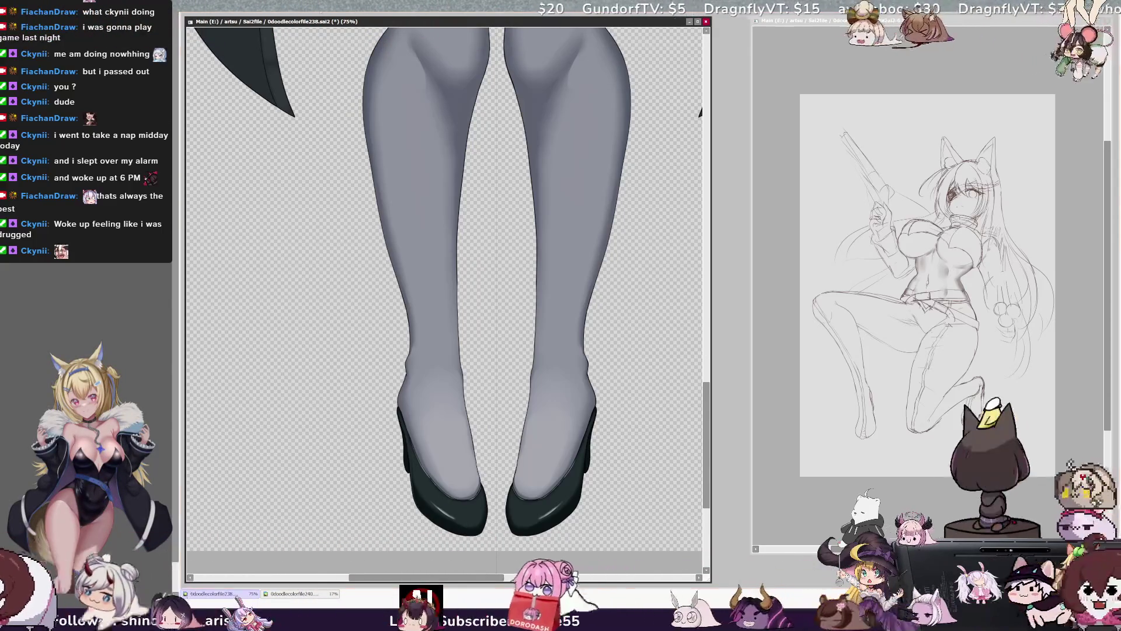
scroll(448, 289, down, 3)
drag(706, 346, 707, 241)
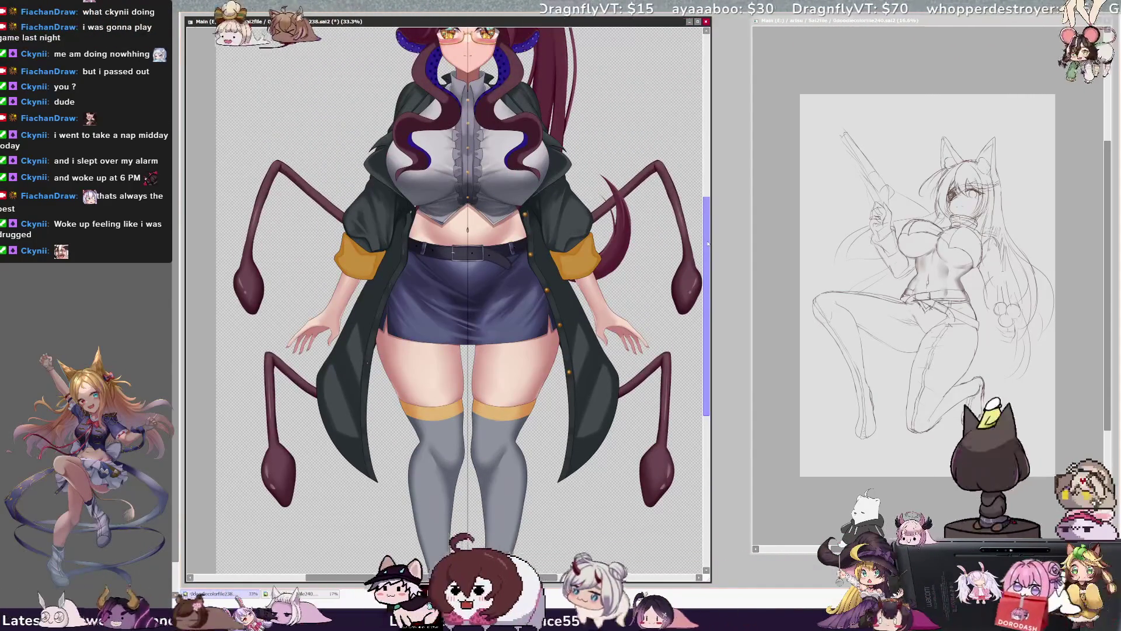
Step: Pan the view back up so the torso and head show at 33.3% zoom
drag(535, 578, 549, 578)
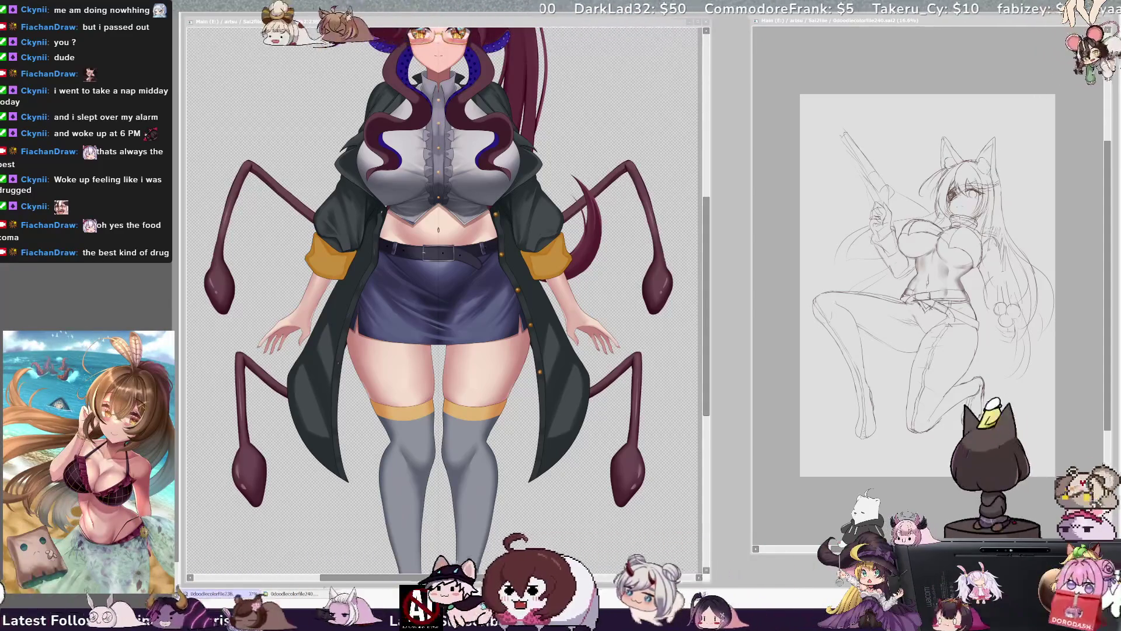
drag(707, 348, 705, 308)
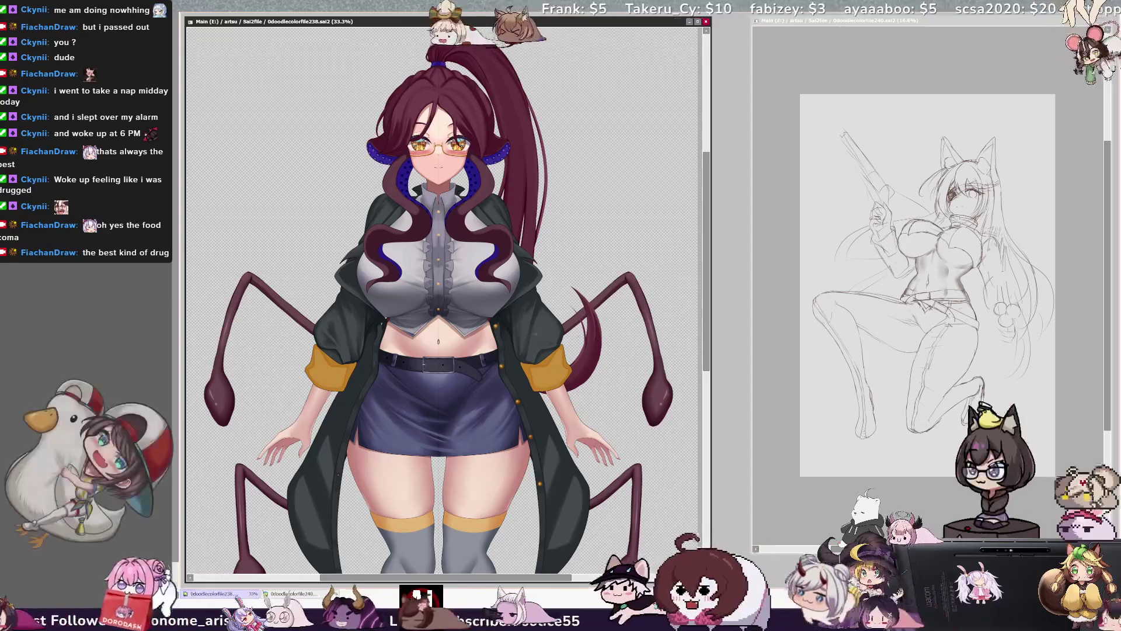
scroll(443, 292, down, 1)
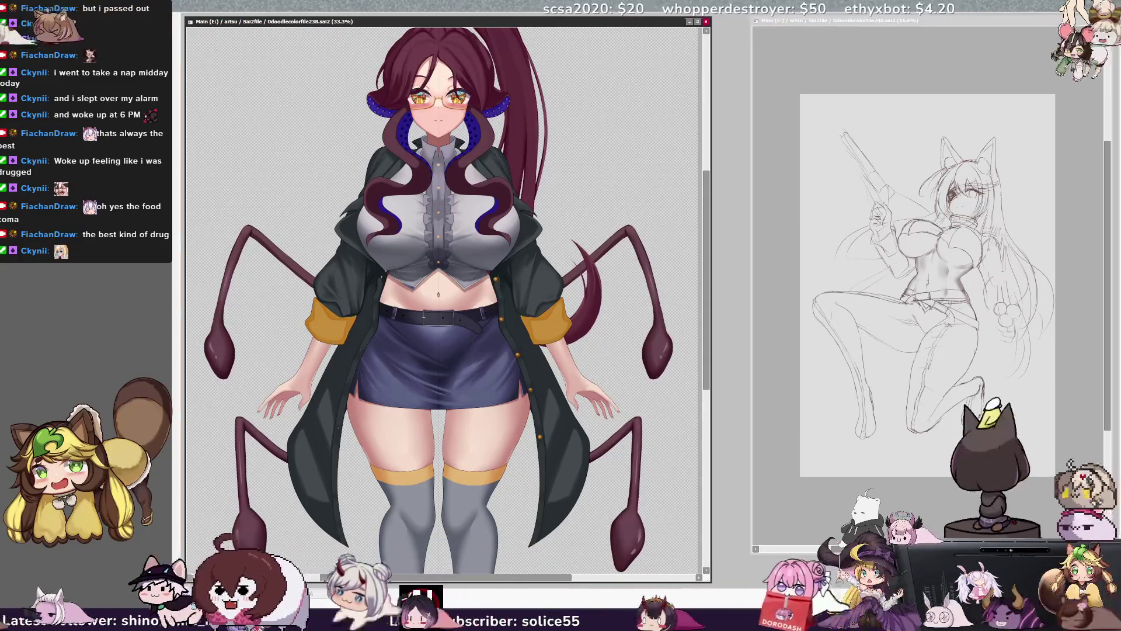
Step: Magic-wand select the left and right coat linings and display the selection as marching ants
click(327, 432)
click(542, 370)
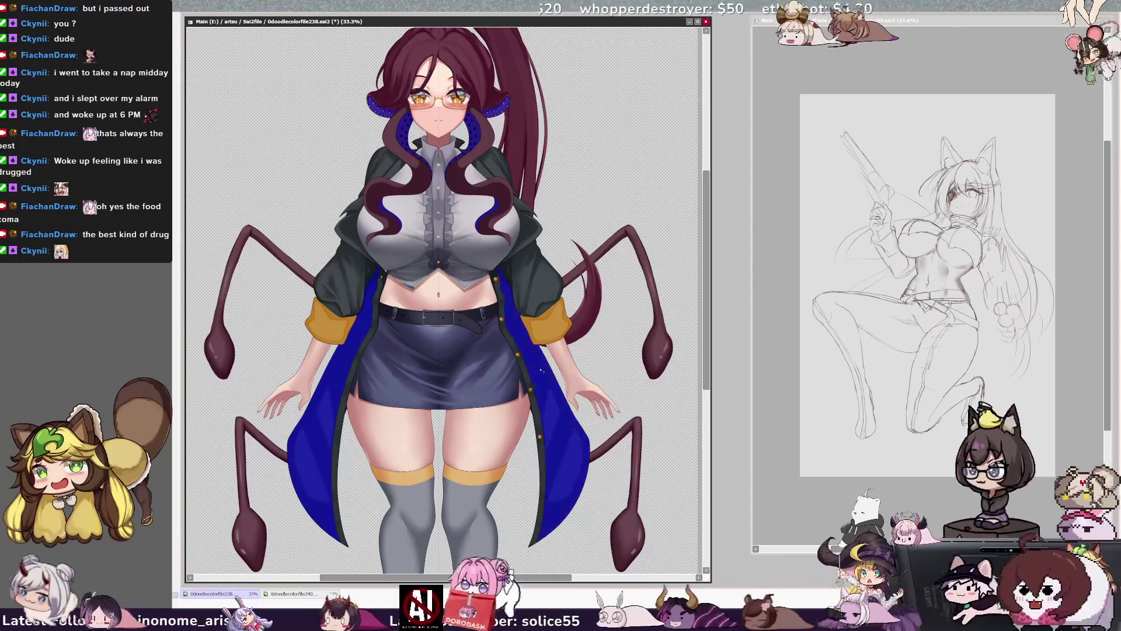
key(b)
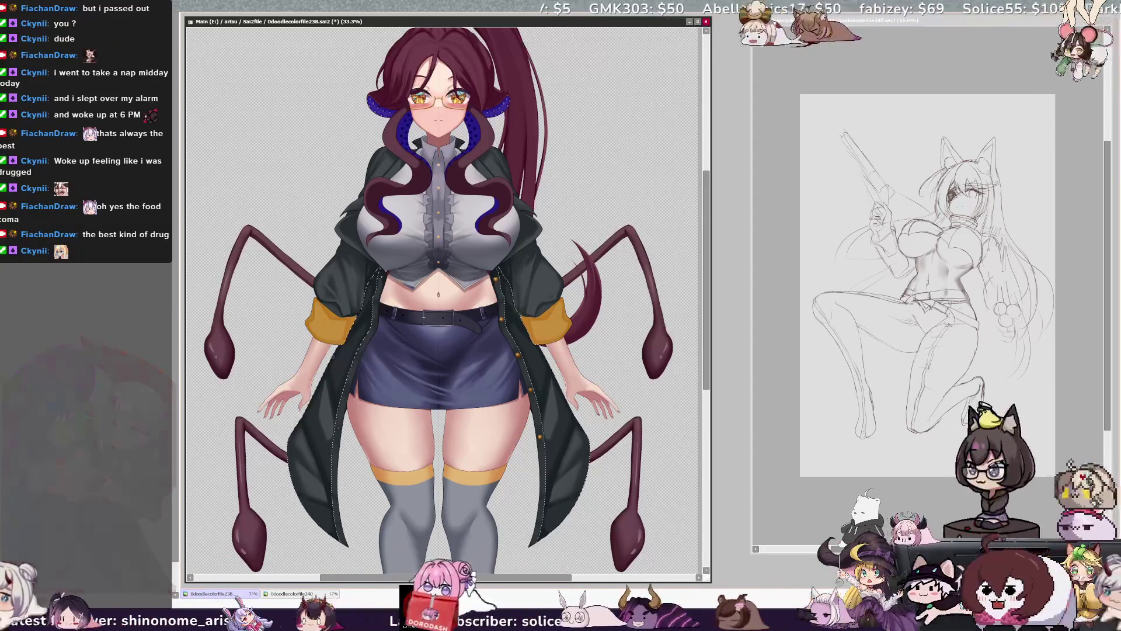
Step: Set the brush size to about 37 and pick the Outer_Coat_Color layer from the coat
drag(339, 370, 360, 318)
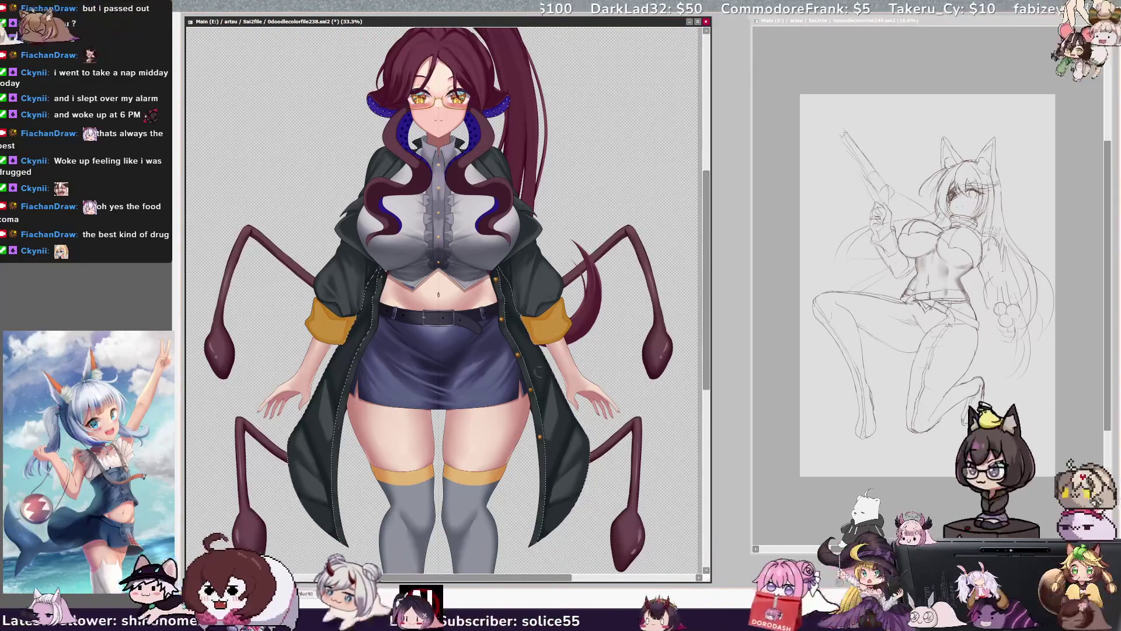
key(bracketleft)
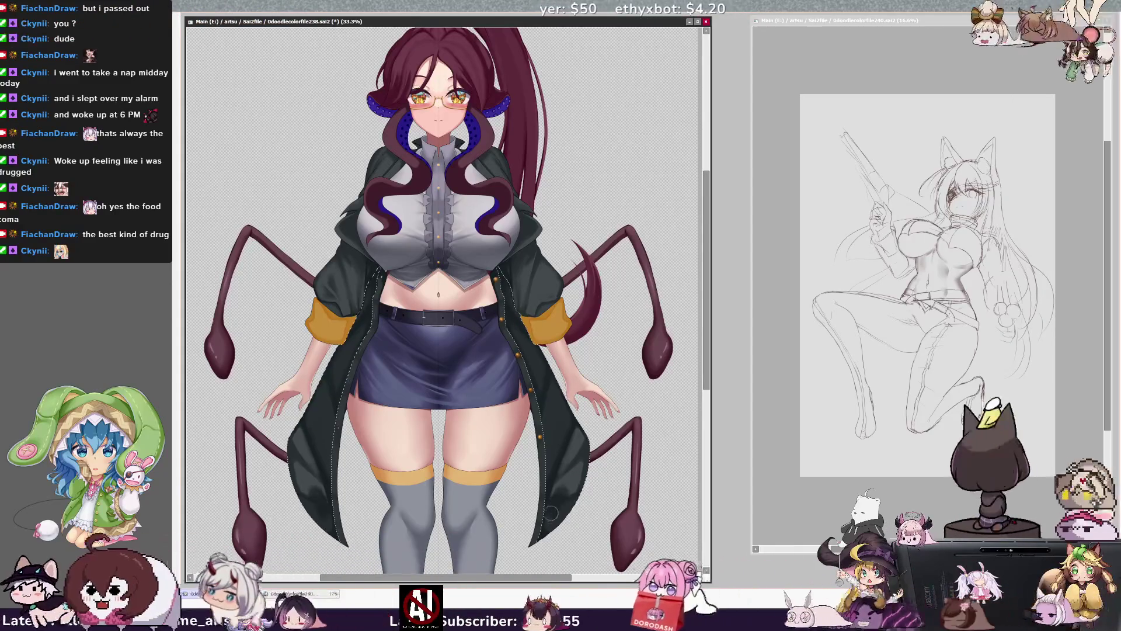
ctrl+shift+click(567, 496)
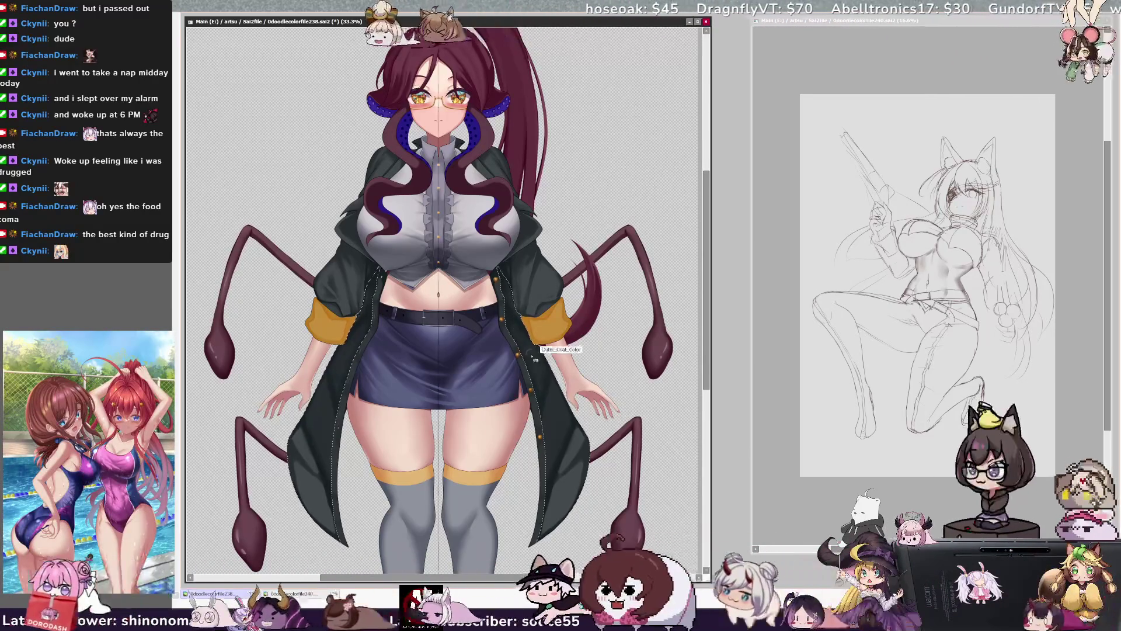
ctrl+shift+click(518, 333)
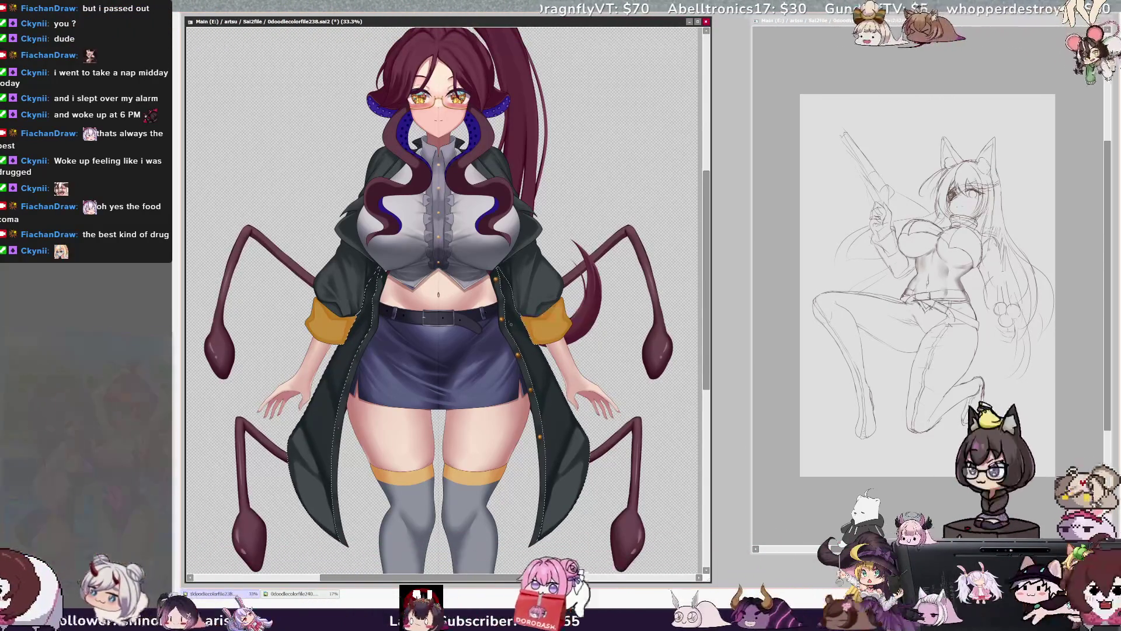
ctrl+shift+click(524, 337)
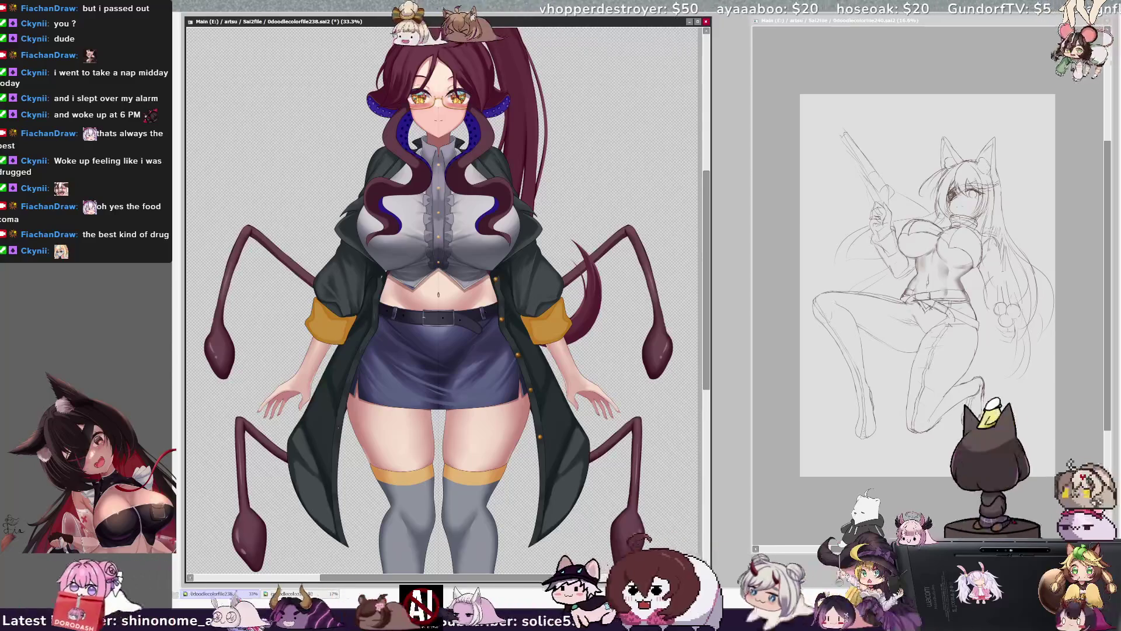
Step: Pan the view left and rotate the canvas clockwise with the End key
scroll(443, 281, left, 1)
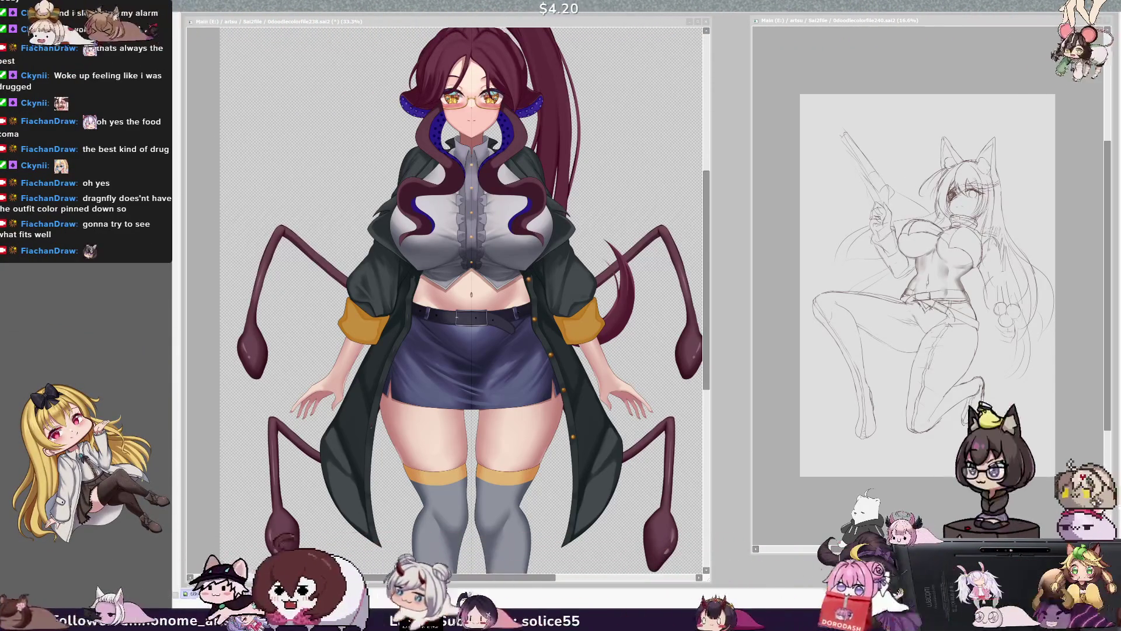
click(653, 373)
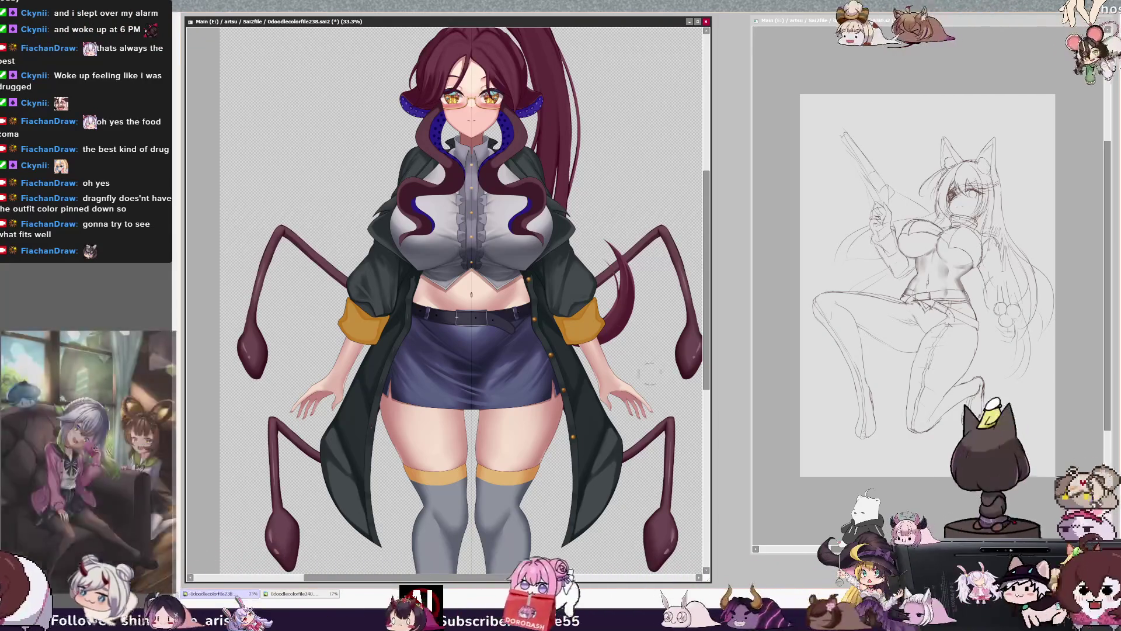
key(End)
key(End)
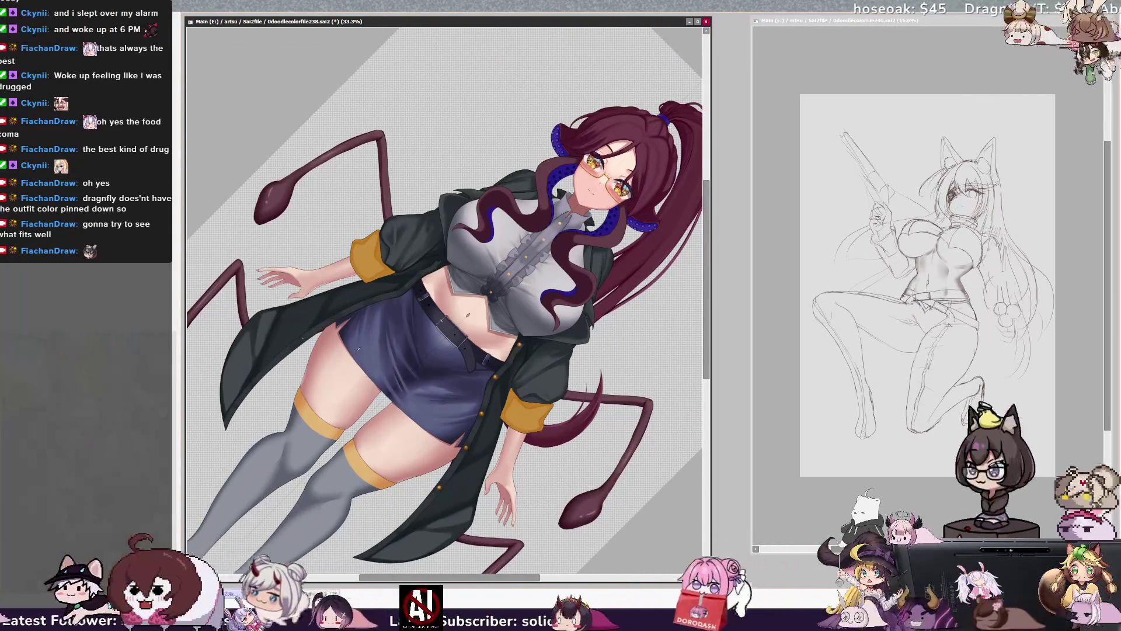
Step: Resize the brush to about 25–30, reset the canvas rotation to upright, and darken the belly and skirt front
key(bracketleft)
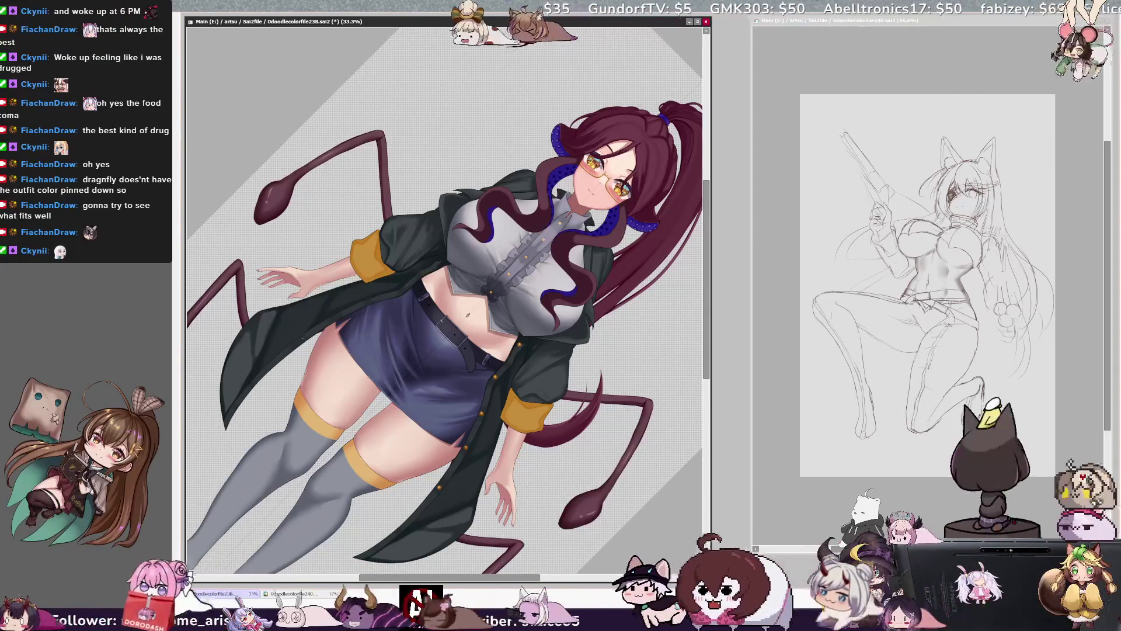
key(bracketright)
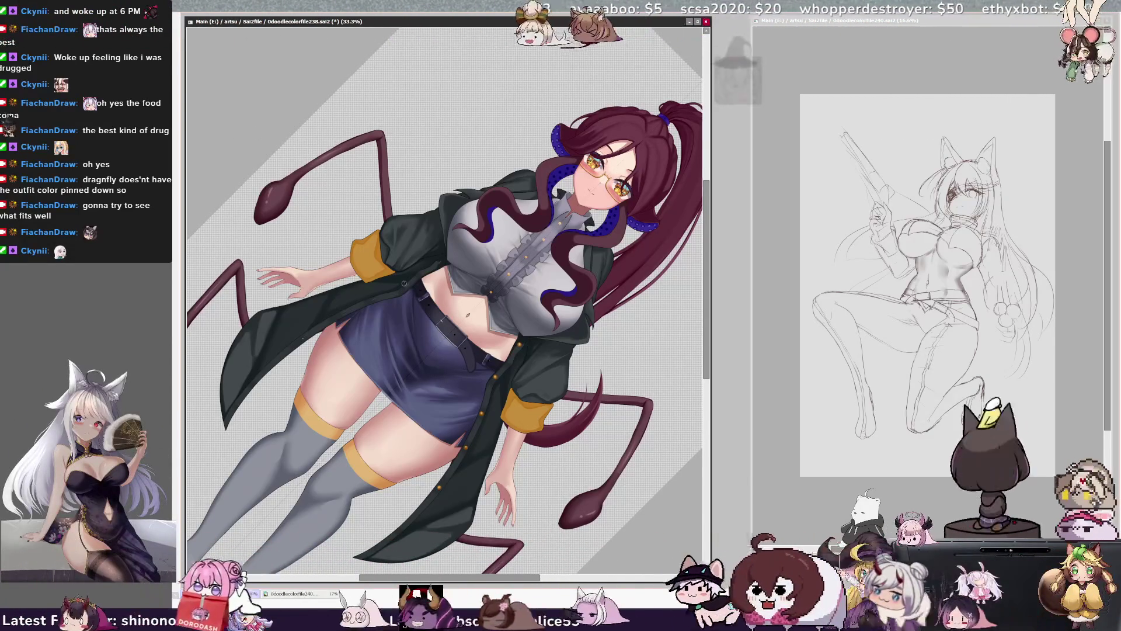
key(bracketleft)
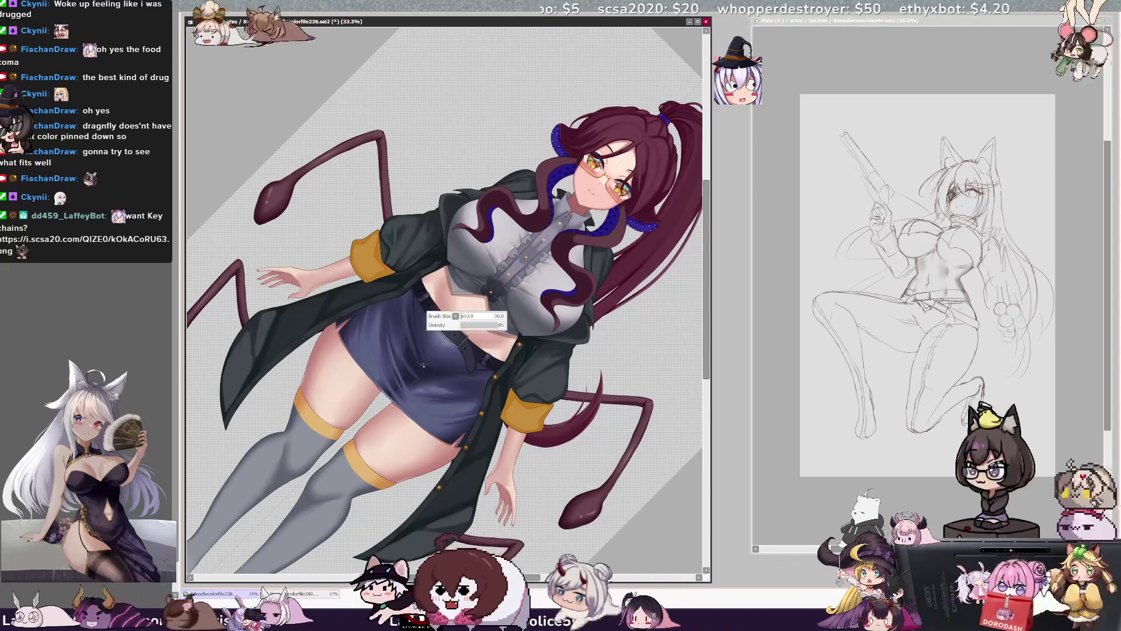
key(bracketleft)
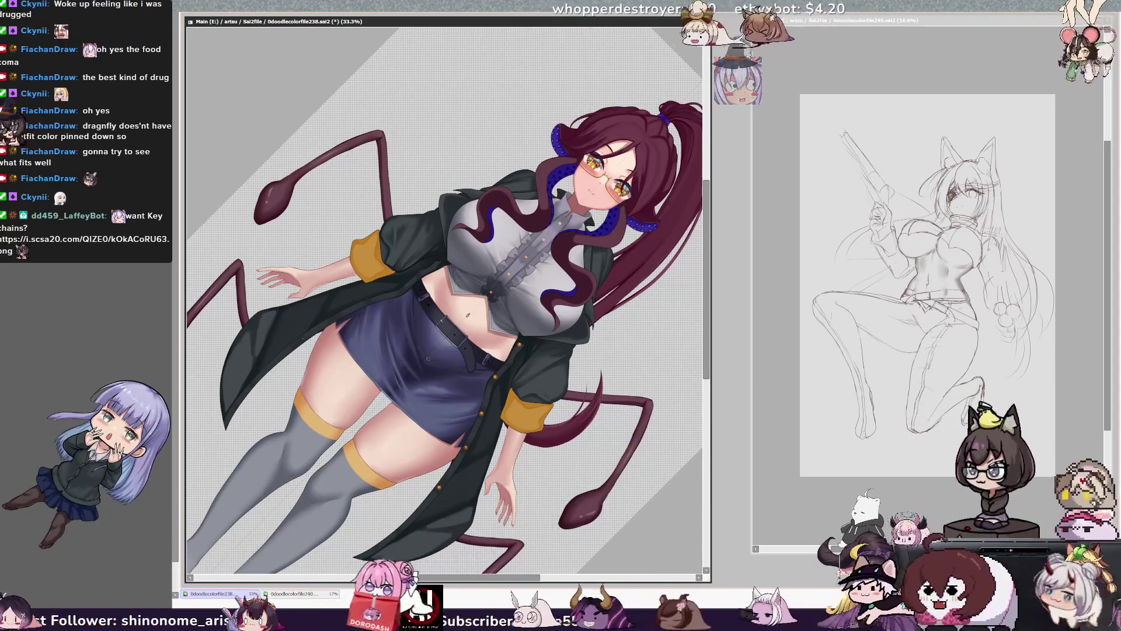
key(bracketleft)
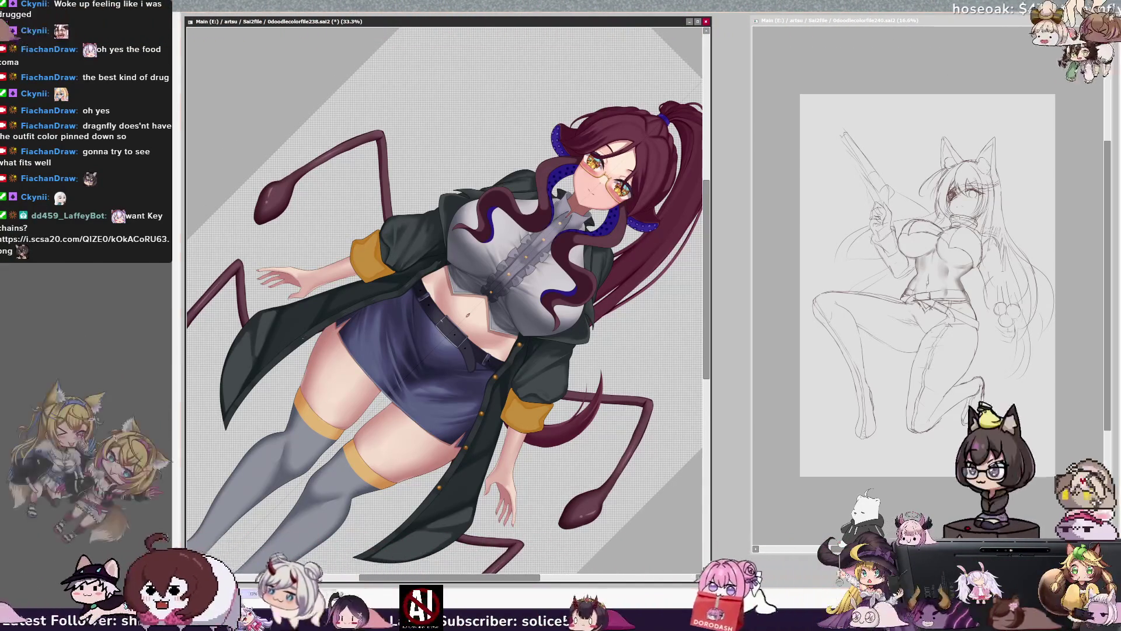
key(Home)
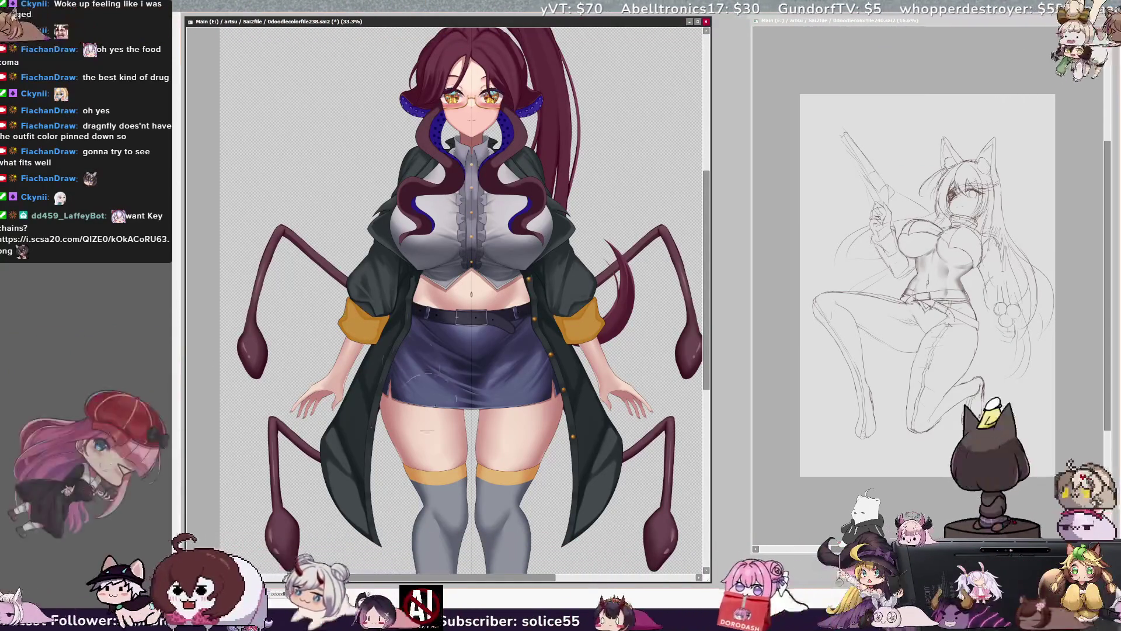
drag(407, 314, 472, 370)
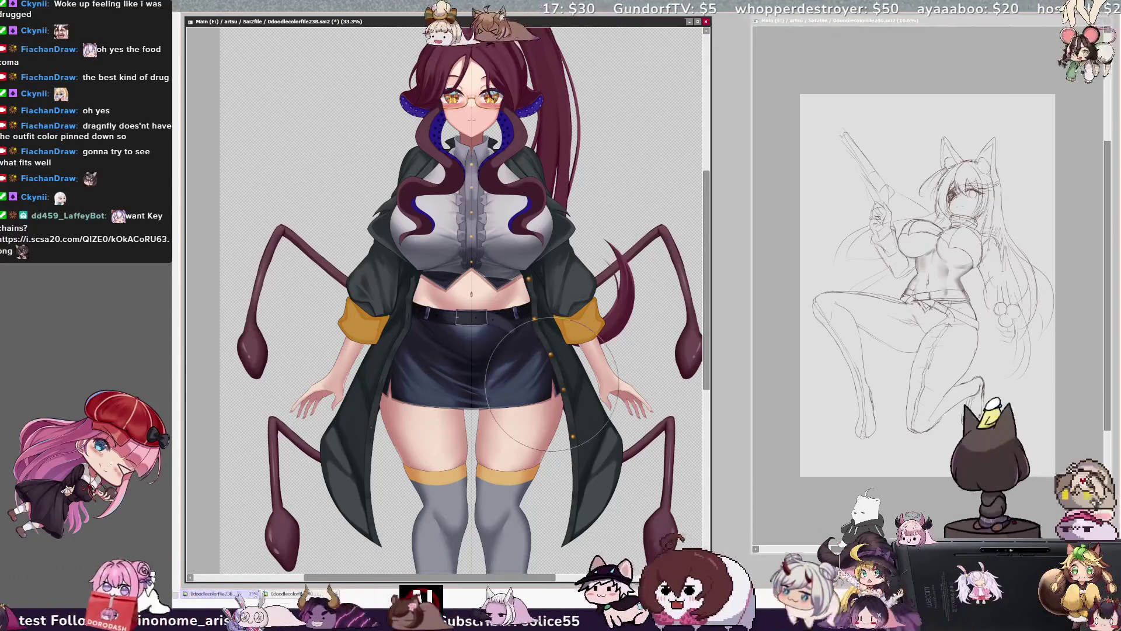
Step: Zoom the view out and back in to check the darkened belly and skirt shading
scroll(552, 384, down, 3)
scroll(496, 388, up, 2)
scroll(497, 390, down, 2)
scroll(495, 426, up, 2)
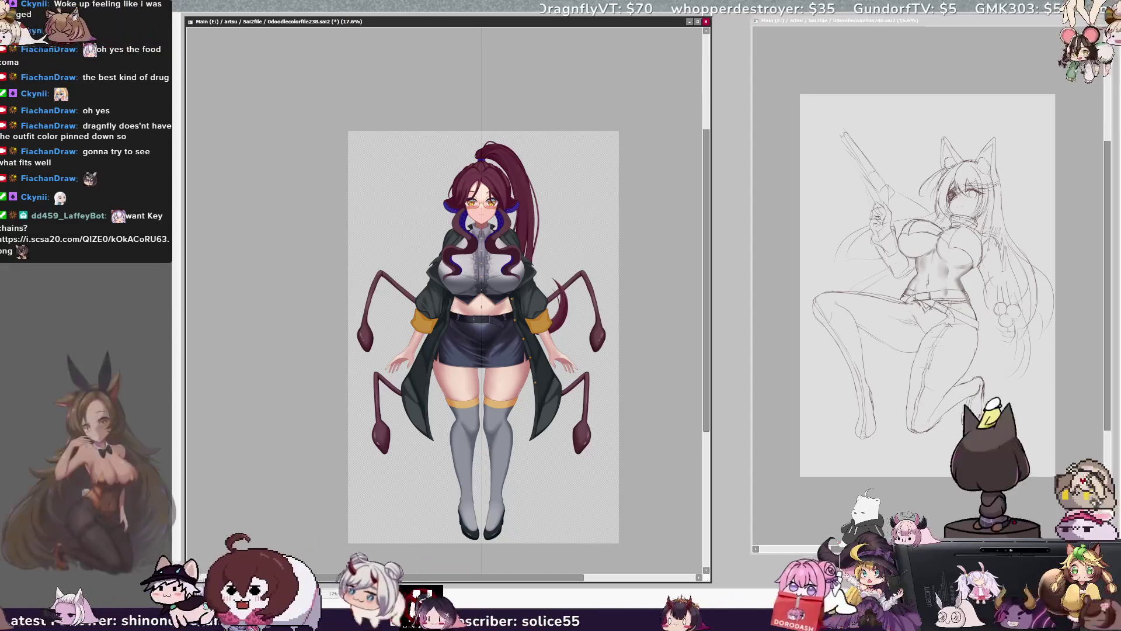
Step: Revert the darker grey trial to the lighter outfit grey, zoom to 33.3%, and set brush size 138
key(ctrl+z)
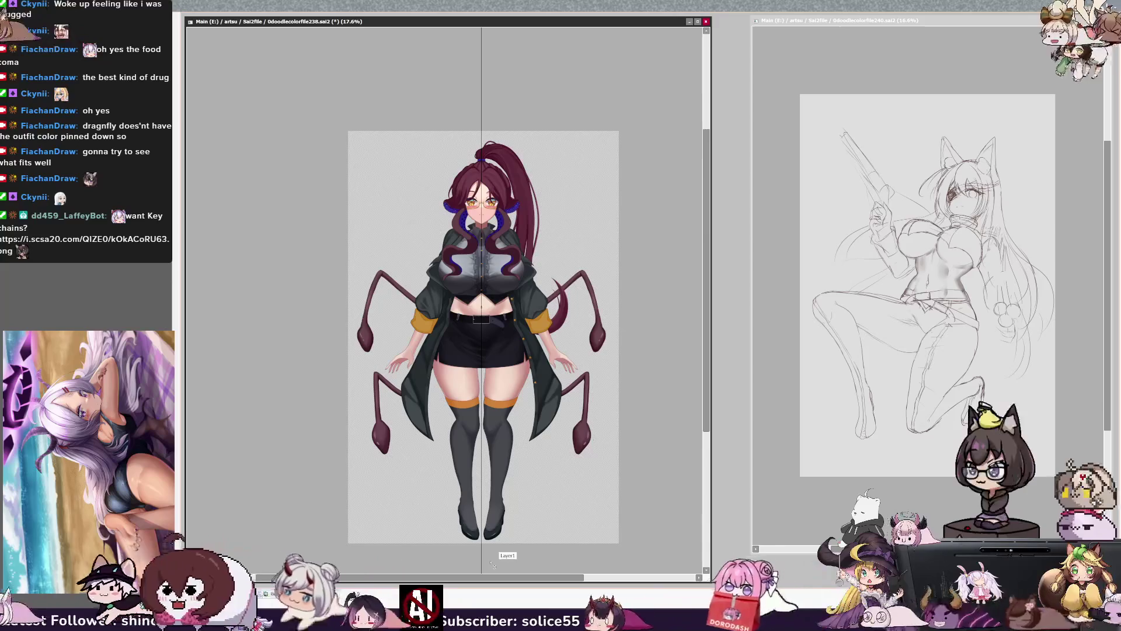
key(ctrl+z)
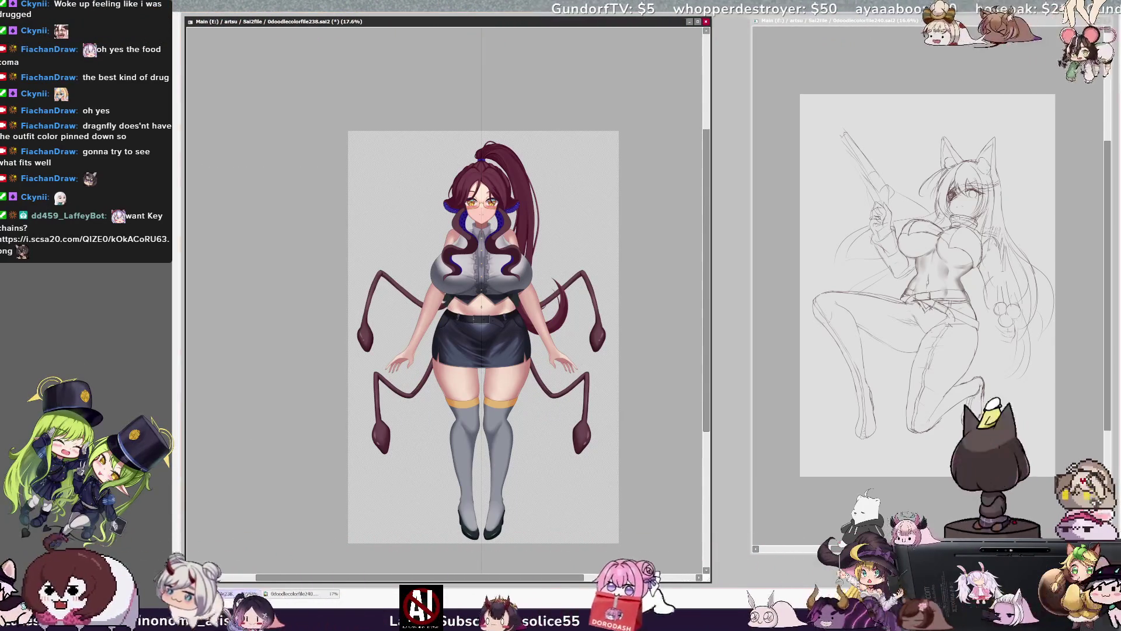
key(ctrl+plus)
drag(441, 282, 435, 282)
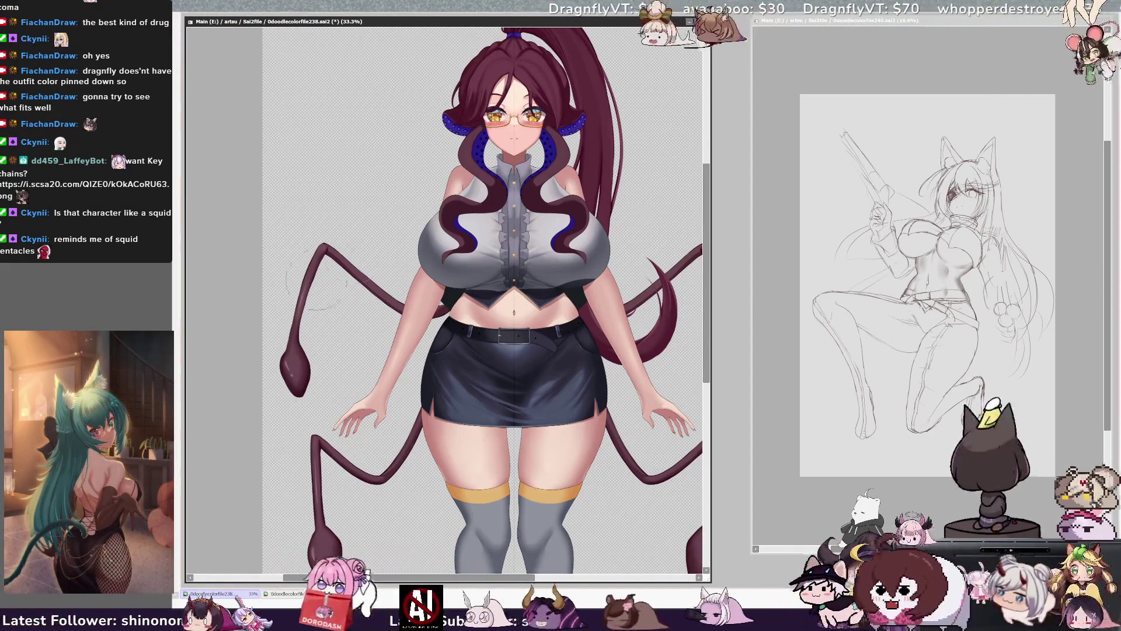
Step: Lighten a patch of shirt shading, make the coat visible again, and zoom out to 25%
mouse_move(479, 283)
mouse_down()
mouse_move(481, 295)
mouse_move(467, 288)
mouse_up()
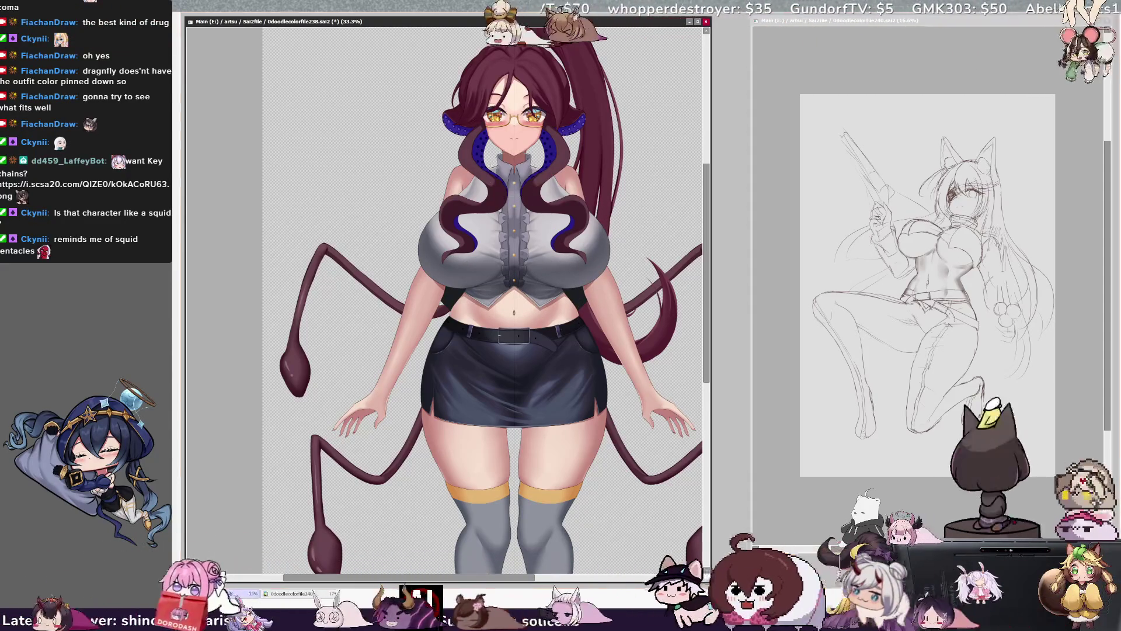
key(ctrl+z)
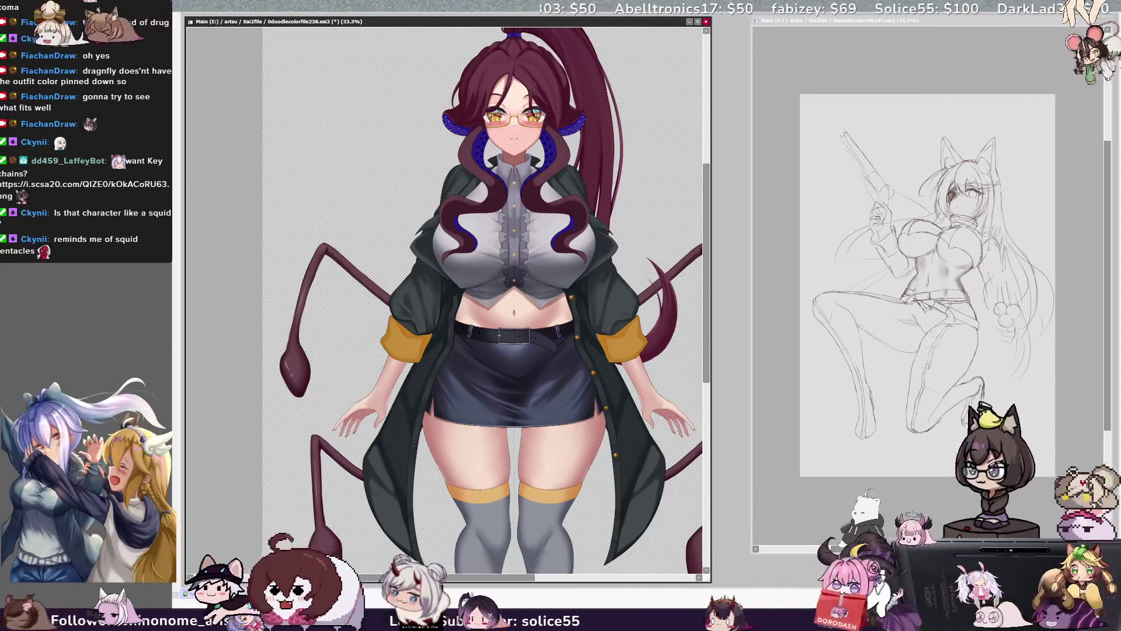
key(minus)
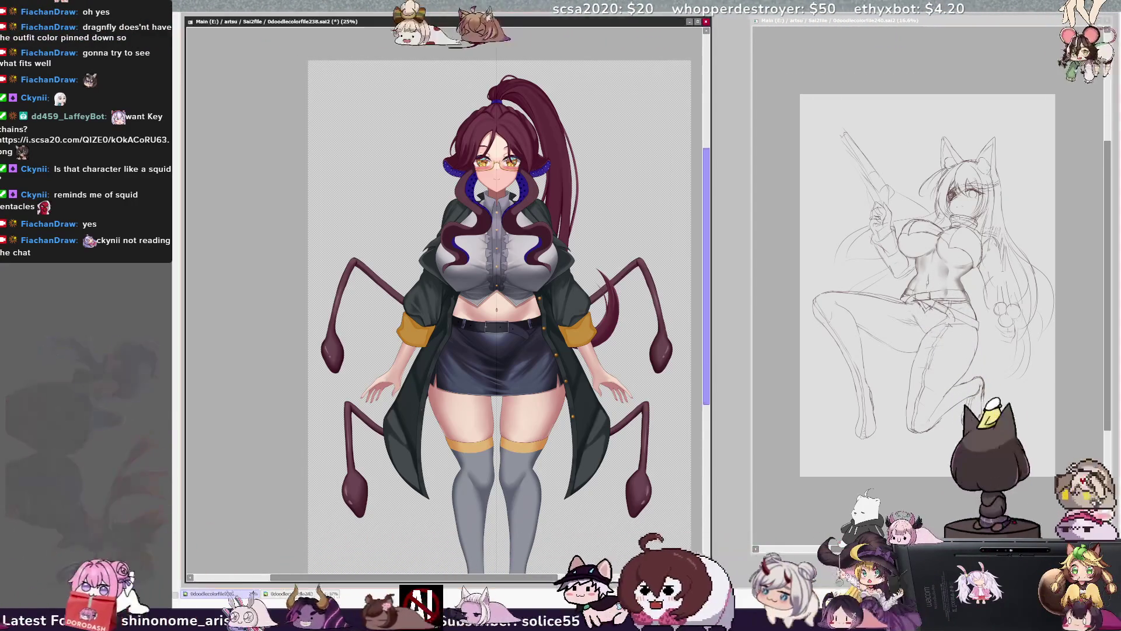
click(732, 298)
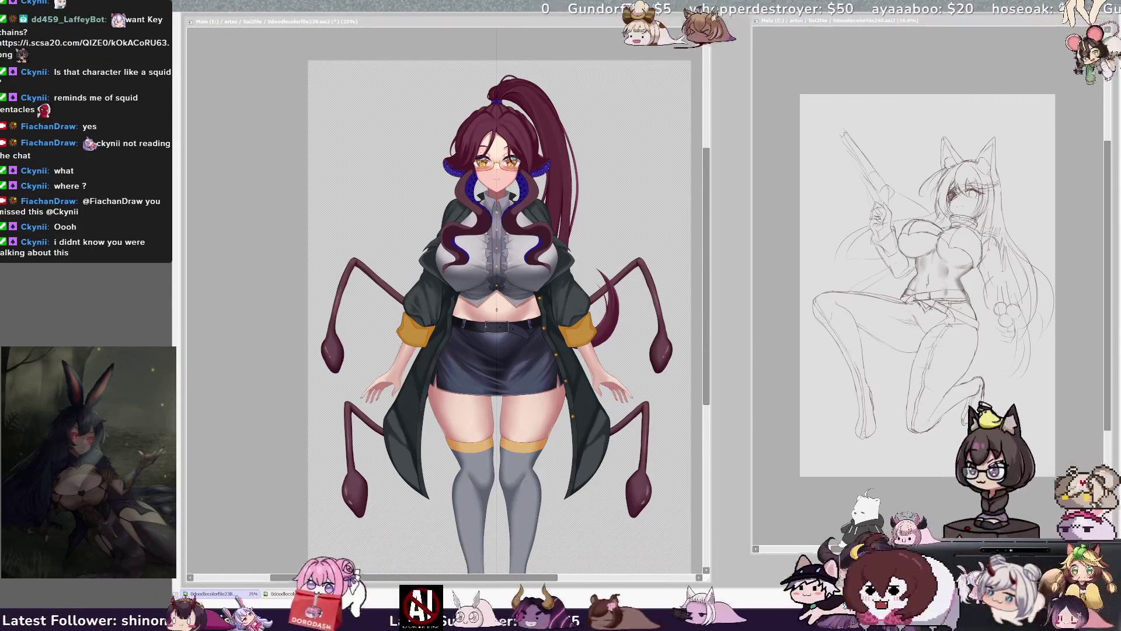
click(709, 353)
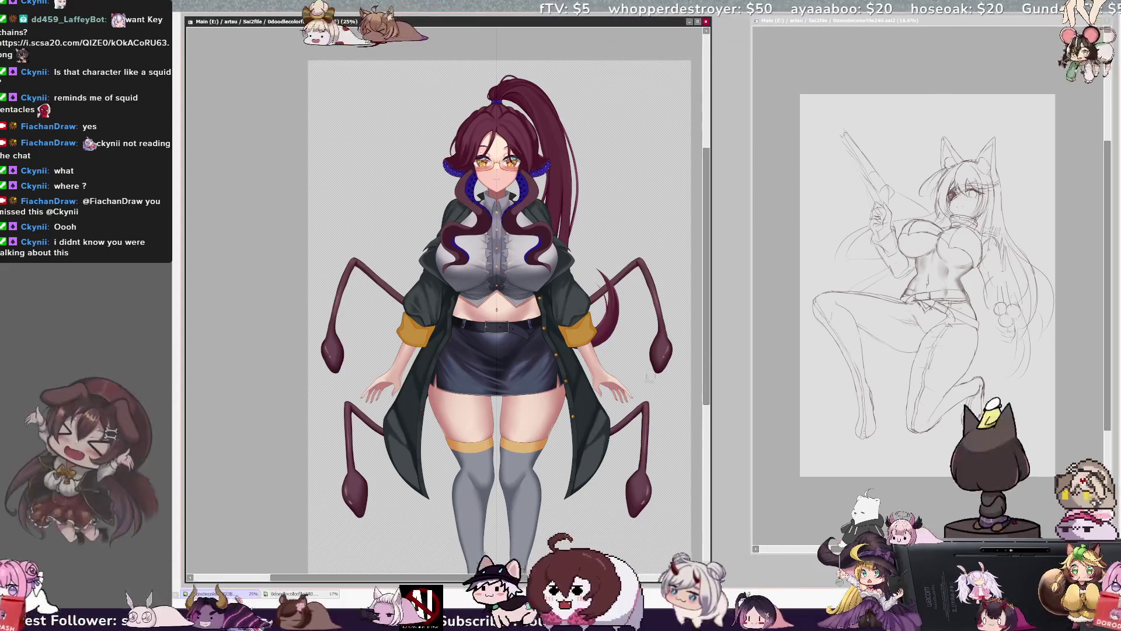
scroll(708, 368, up, 1)
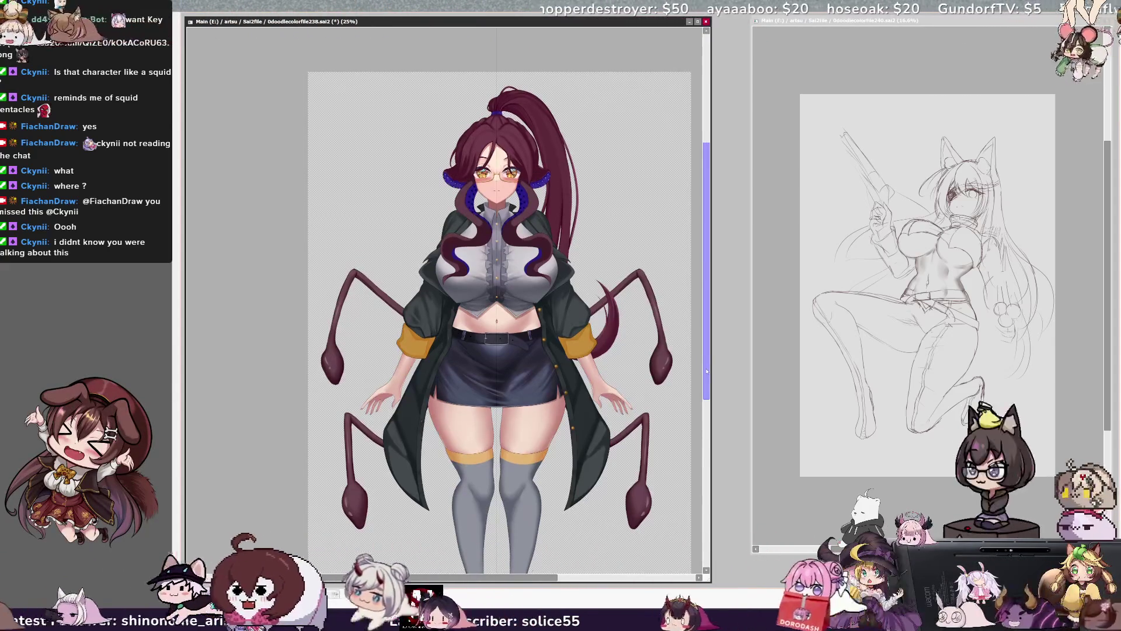
mouse_move(708, 371)
mouse_down()
mouse_move(709, 447)
mouse_move(724, 326)
mouse_move(707, 435)
mouse_up()
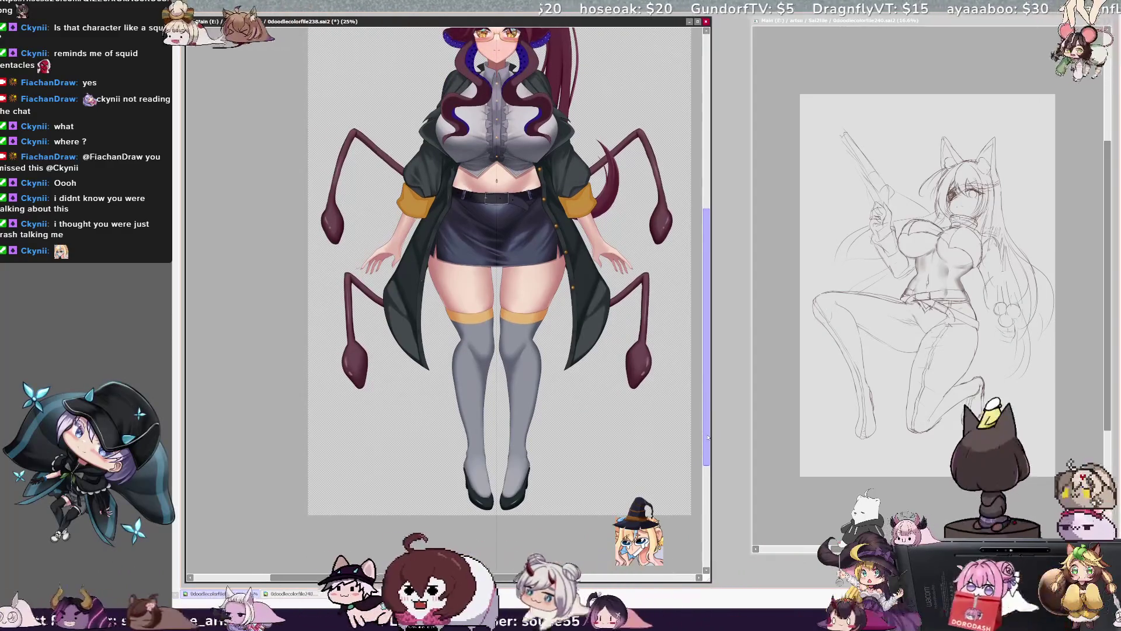
mouse_move(707, 436)
mouse_down()
mouse_move(707, 356)
mouse_move(709, 389)
mouse_up()
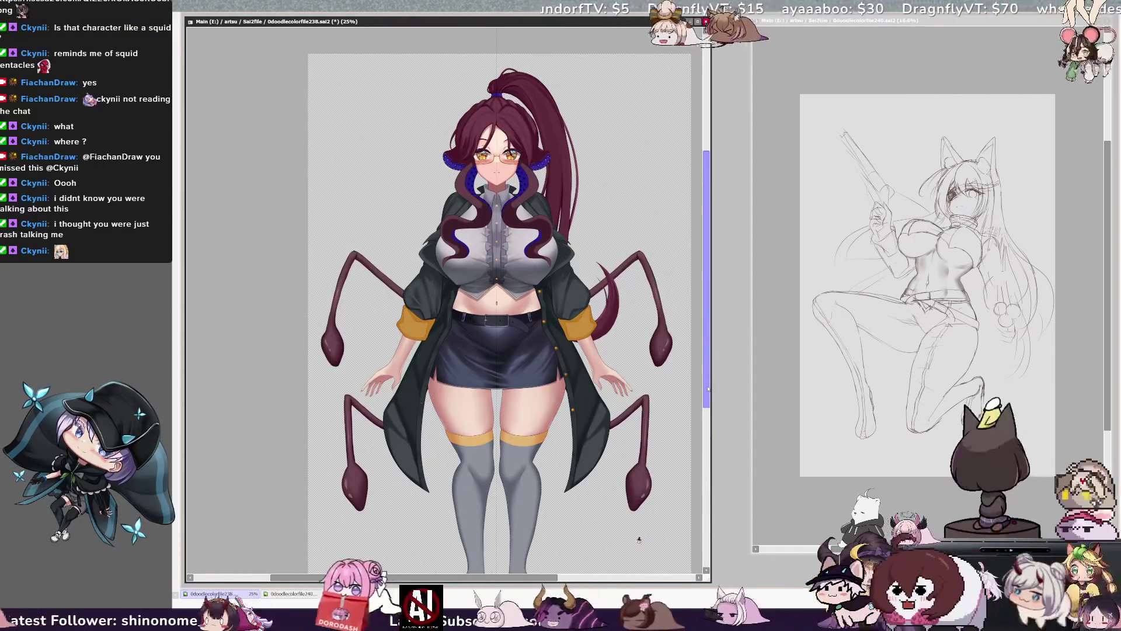
drag(374, 578, 391, 578)
drag(706, 410, 706, 421)
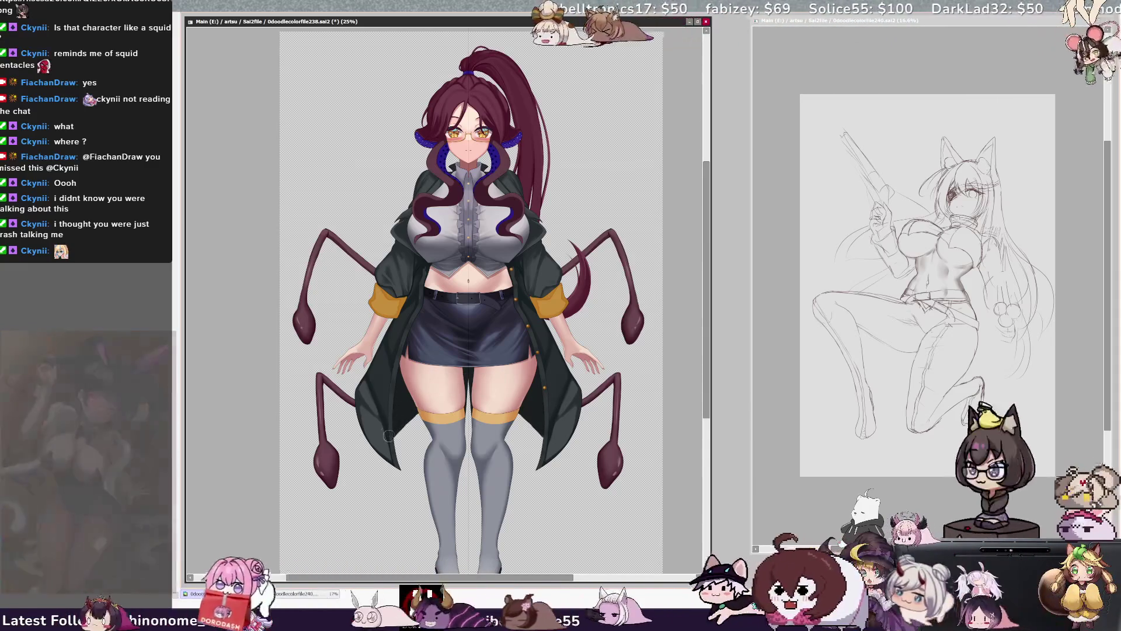
Step: Enlarge the brush, refocus the canvas window, and zoom to 50% on the shirt, belt and skirt
key(bracketright)
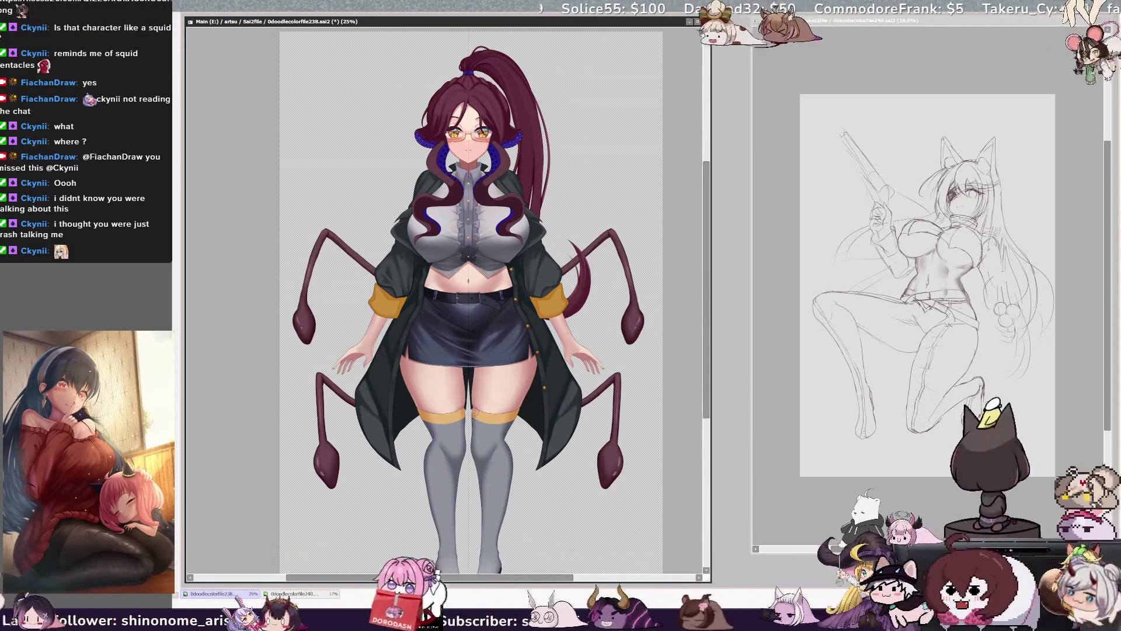
key(bracketright)
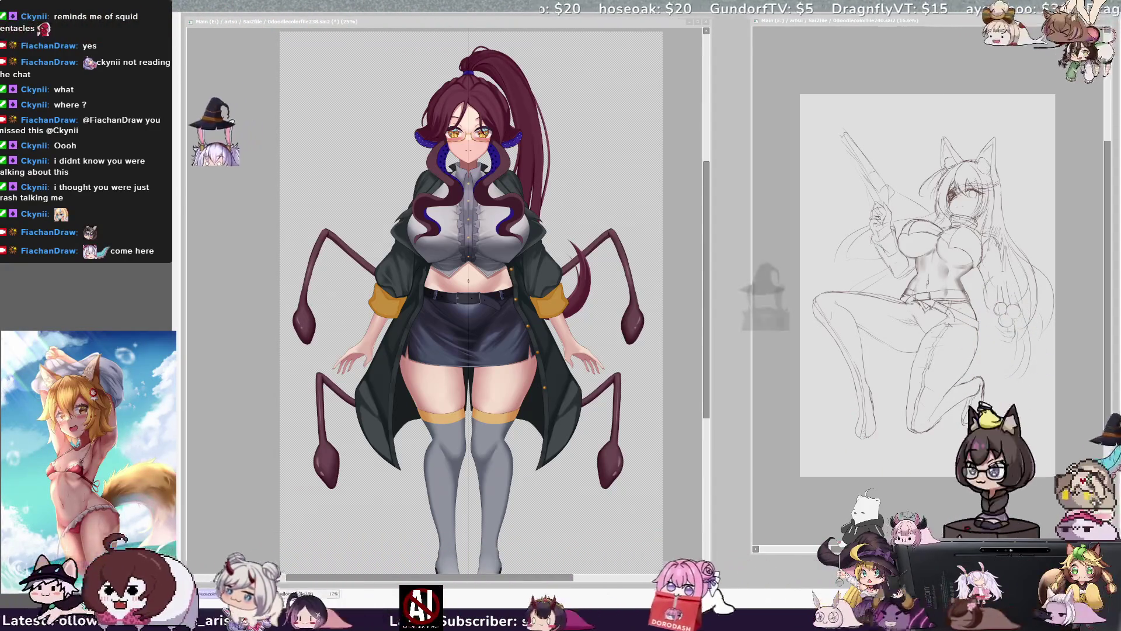
key(alt+Tab)
key(ctrl+plus)
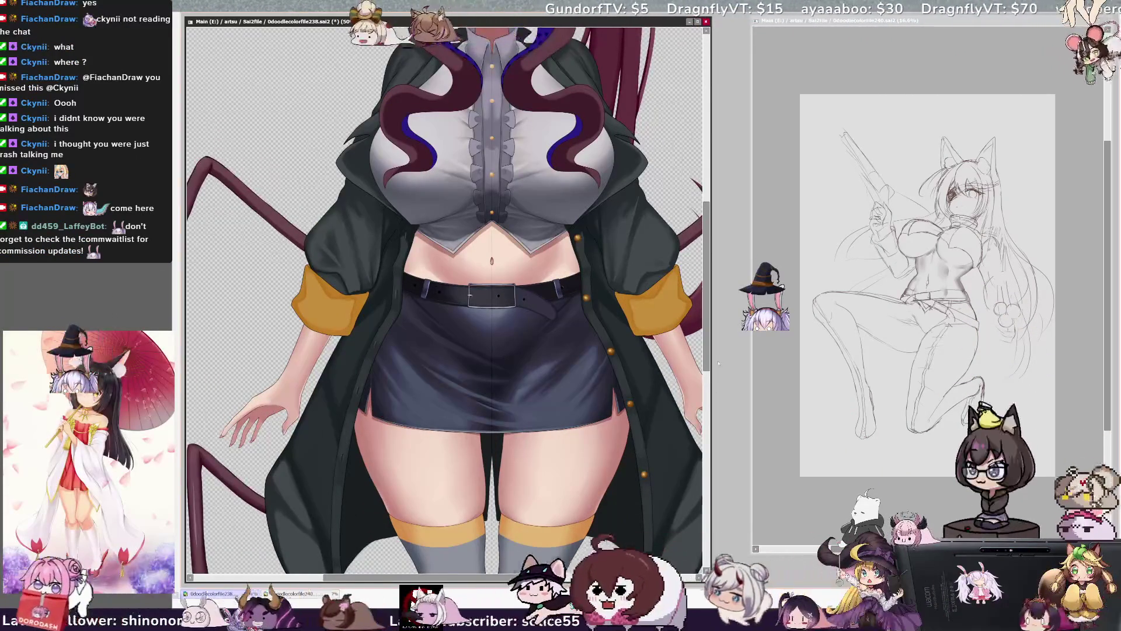
Step: Zoom to 100% on the skirt and paint glossy fold highlights and darker creases
drag(708, 357, 709, 388)
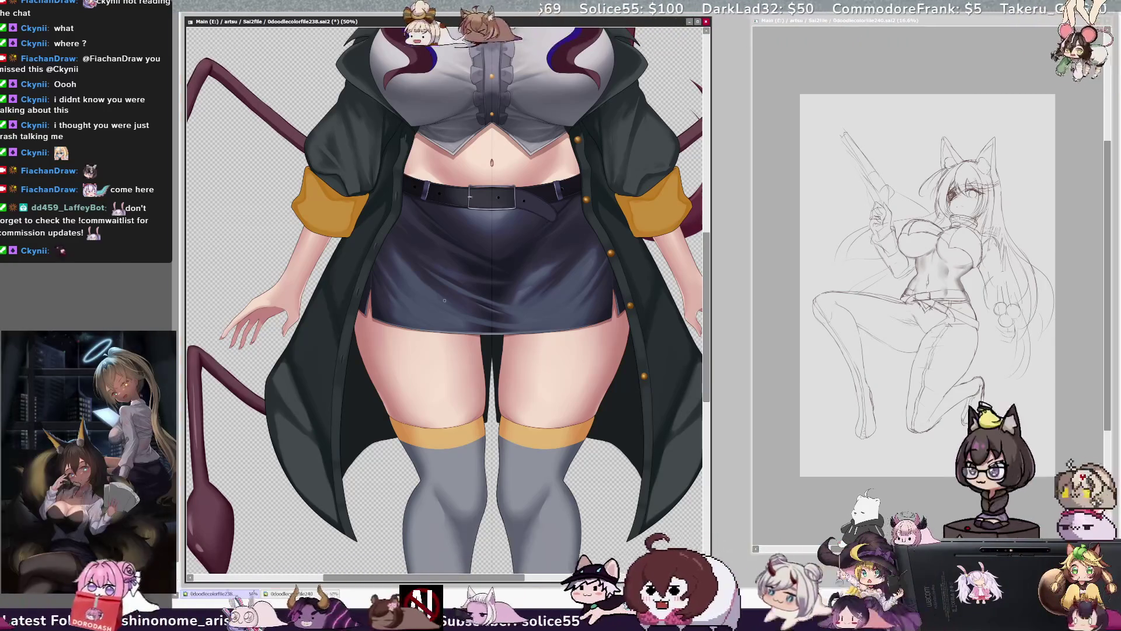
key(ctrl+plus)
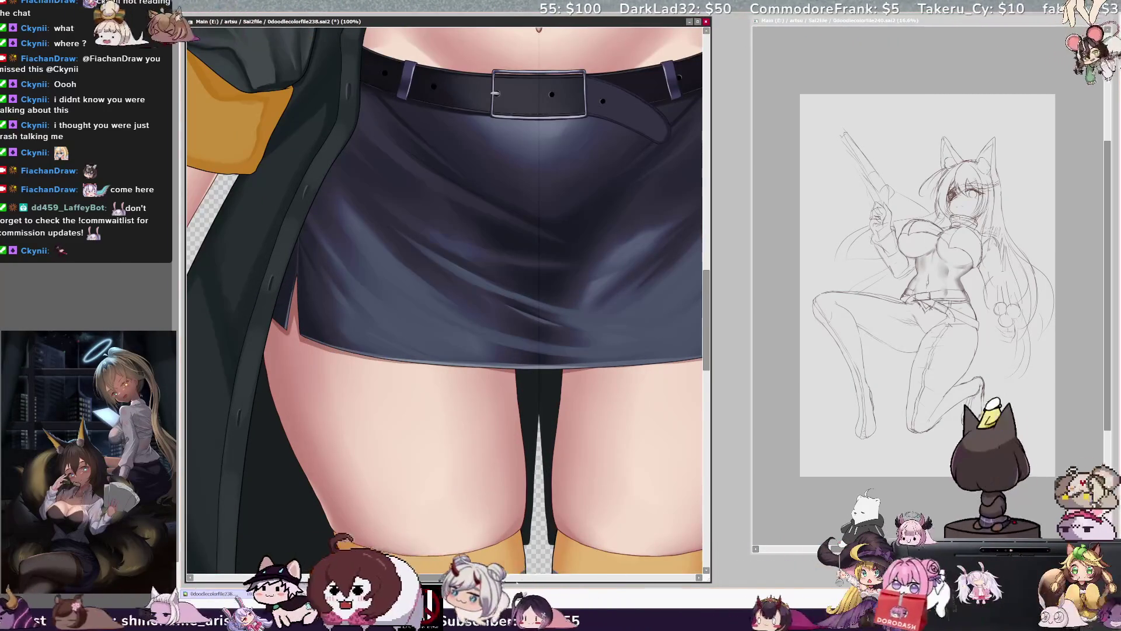
drag(573, 421, 478, 421)
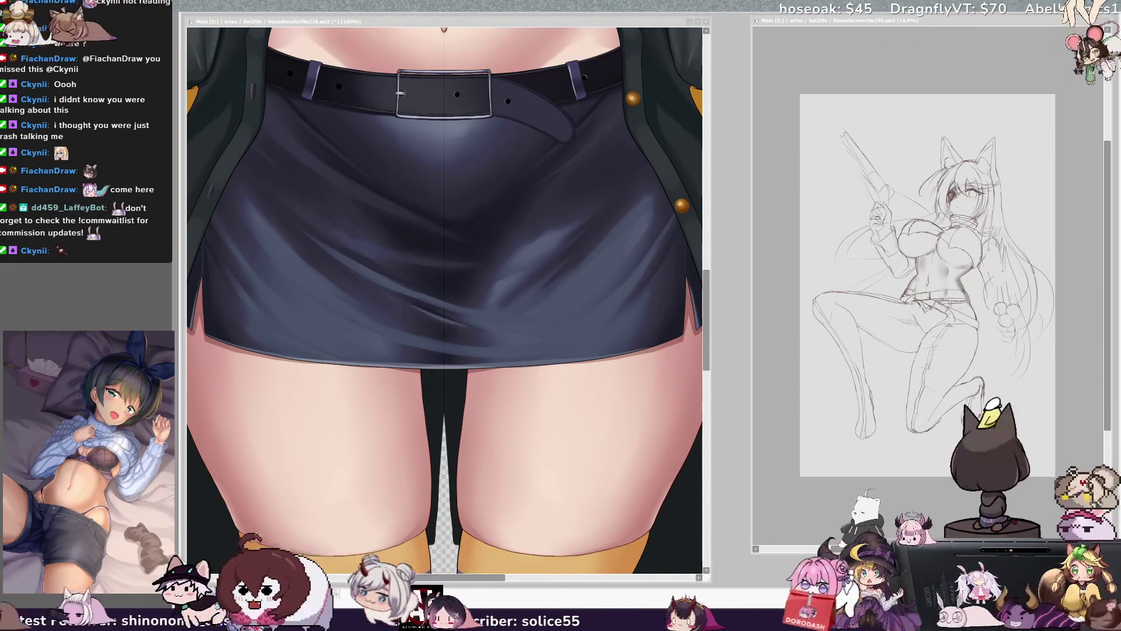
Step: Zoom to 150% on the thighs and, rotating the view as needed, soften the thigh shading
scroll(482, 498, down, 5)
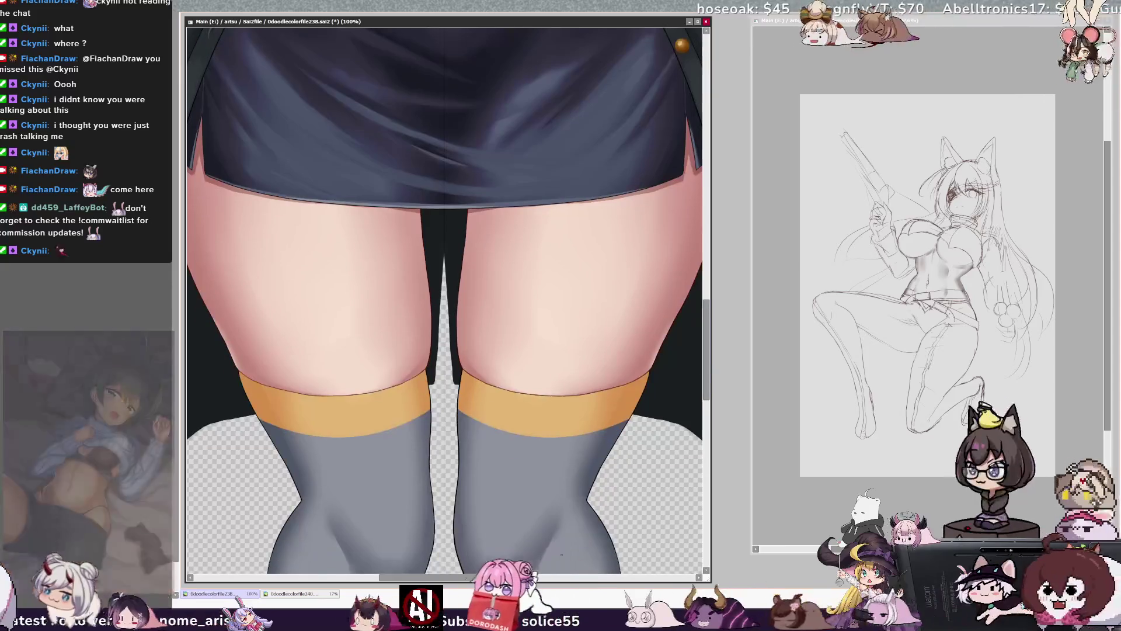
key(ctrl+plus)
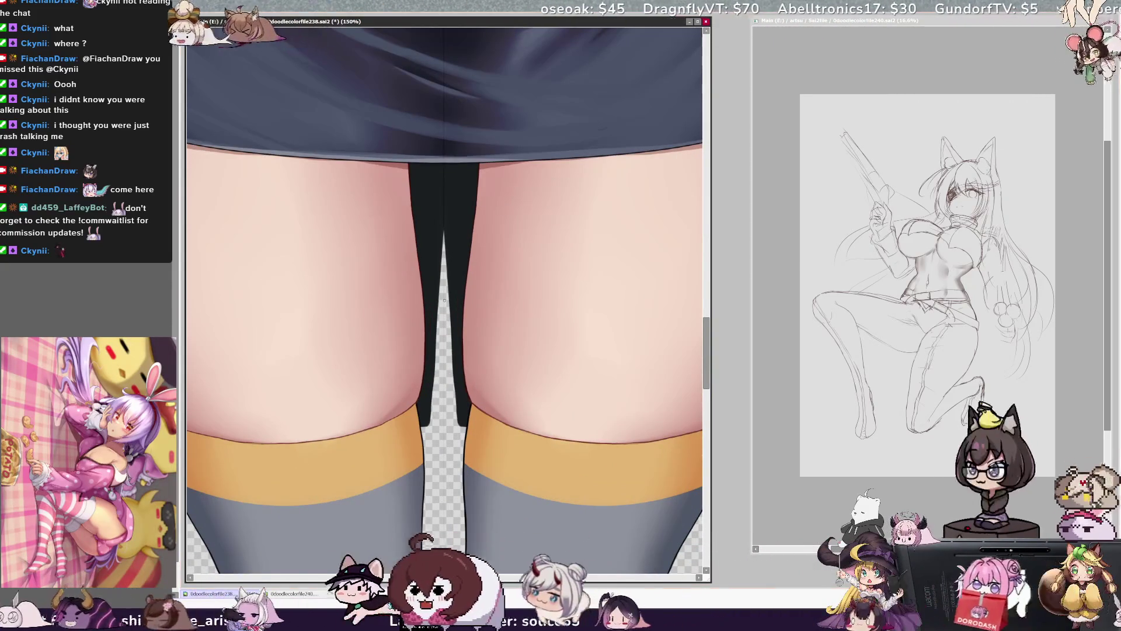
drag(514, 454, 484, 454)
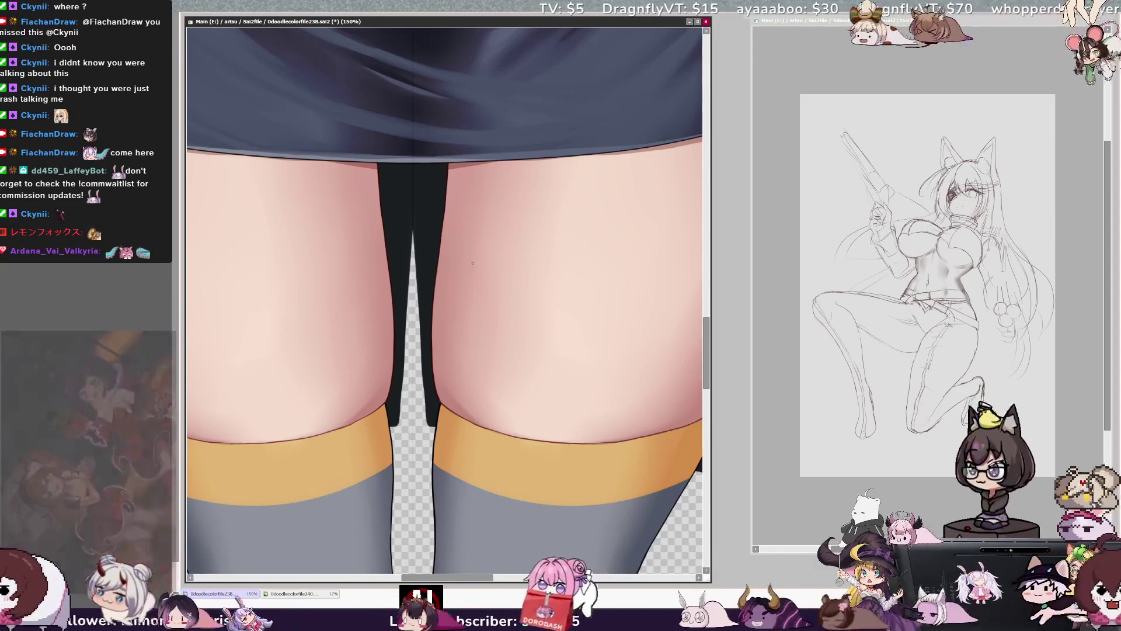
key(End)
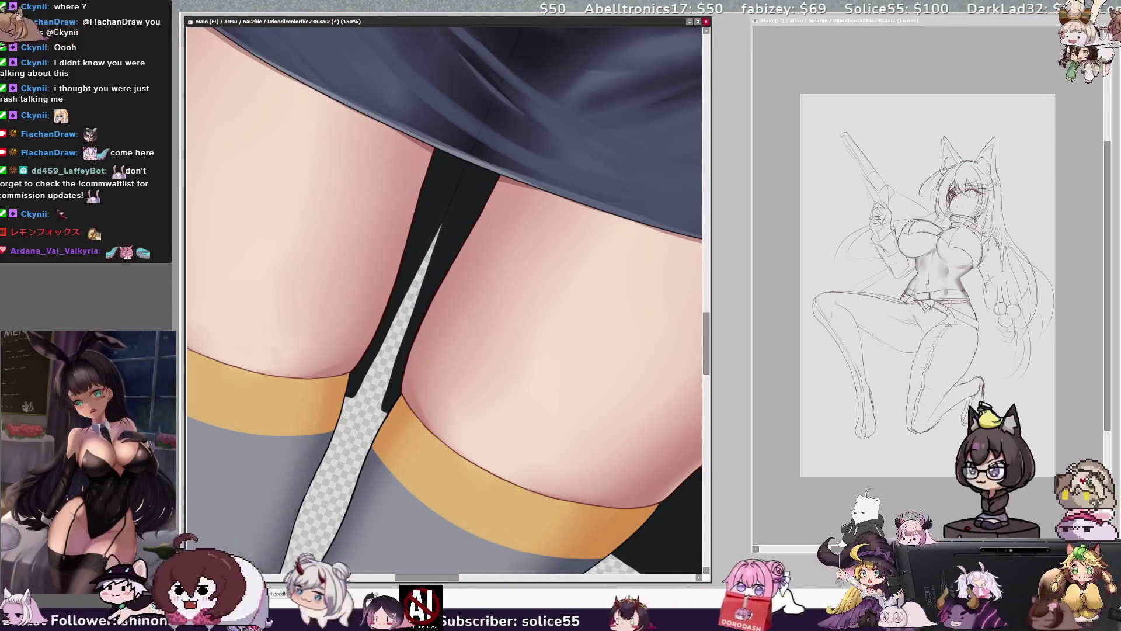
key(Home)
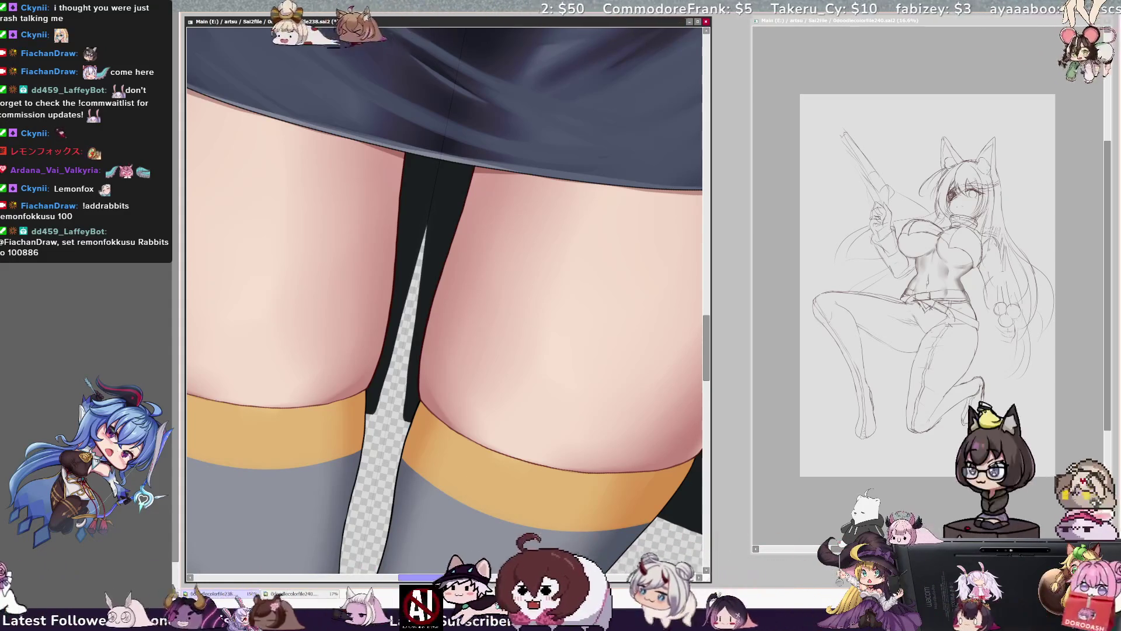
mouse_move(474, 577)
mouse_down()
mouse_move(522, 577)
mouse_move(486, 575)
mouse_up()
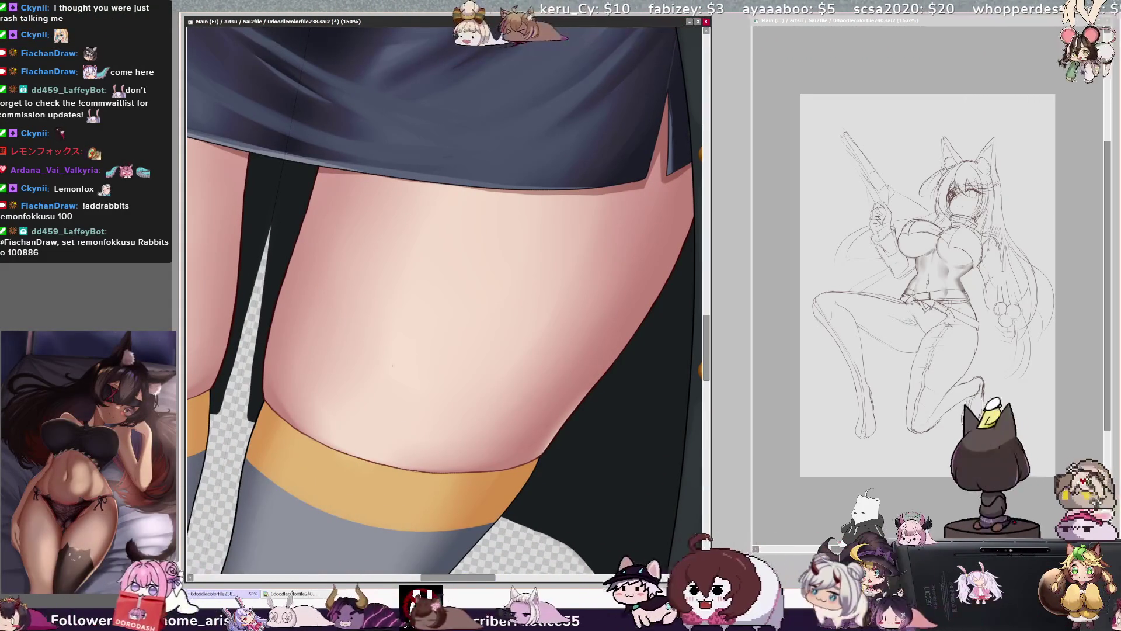
scroll(386, 396, down, 2)
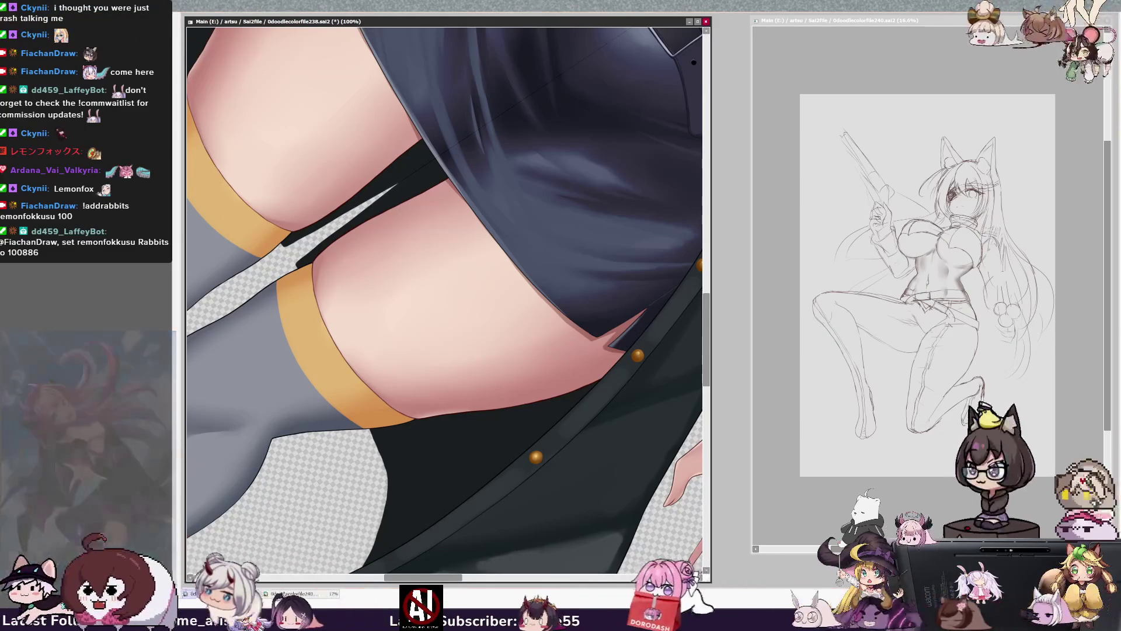
scroll(279, 193, down, 1)
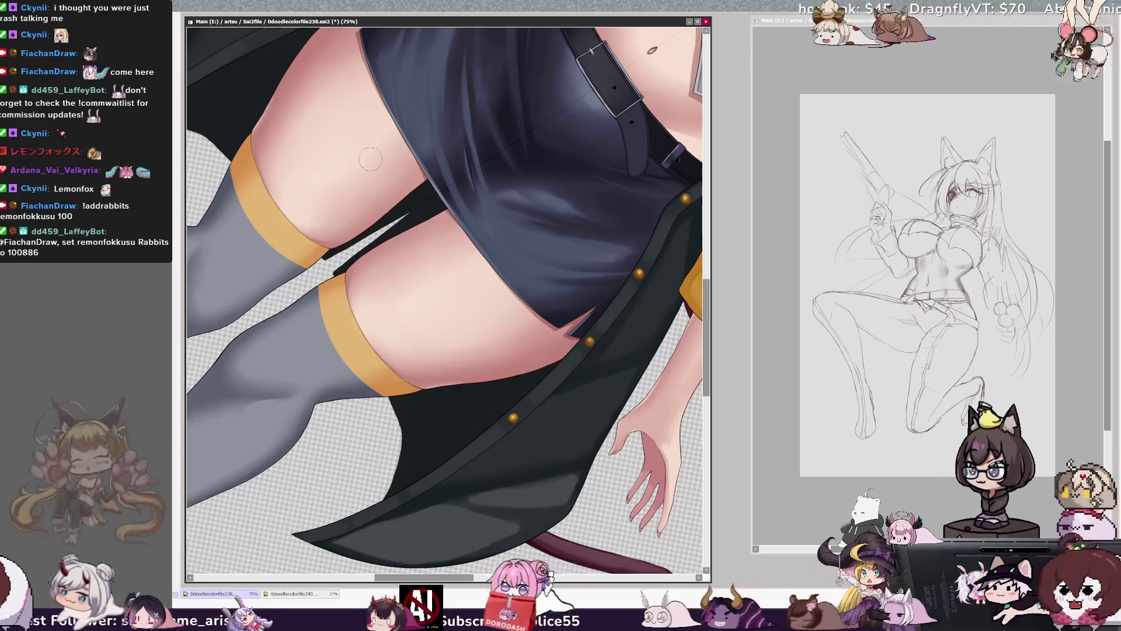
Step: Zoom out to 33.3% with upright rotation, review the whole figure, then zoom to about 59% on the legs
key(ctrl+minus)
key(ctrl+minus)
key(ctrl+minus)
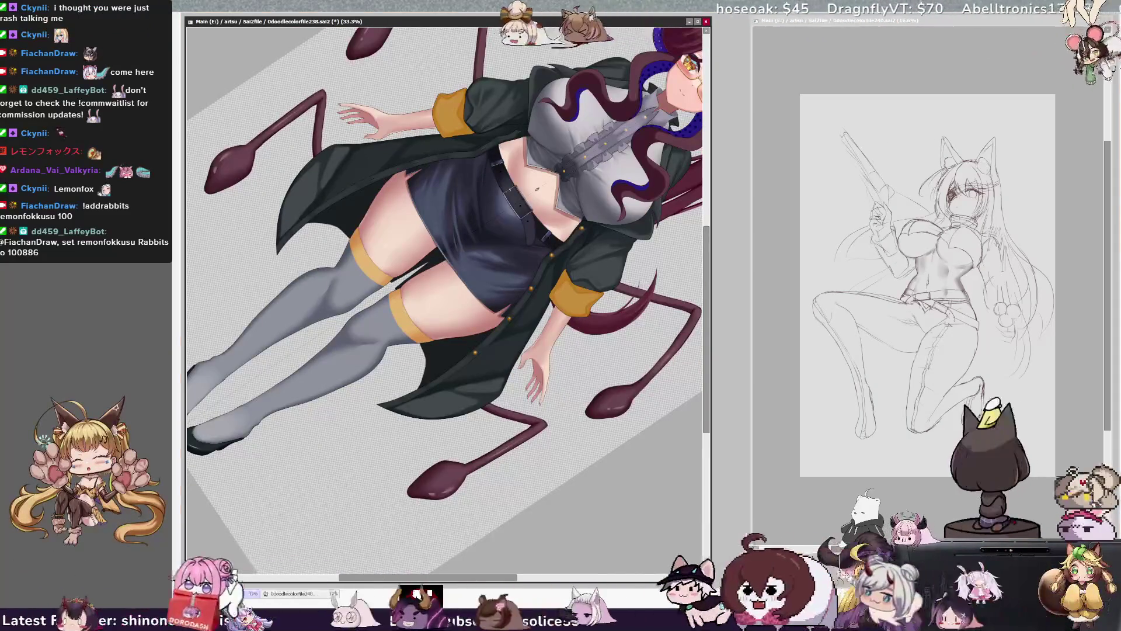
key(Home)
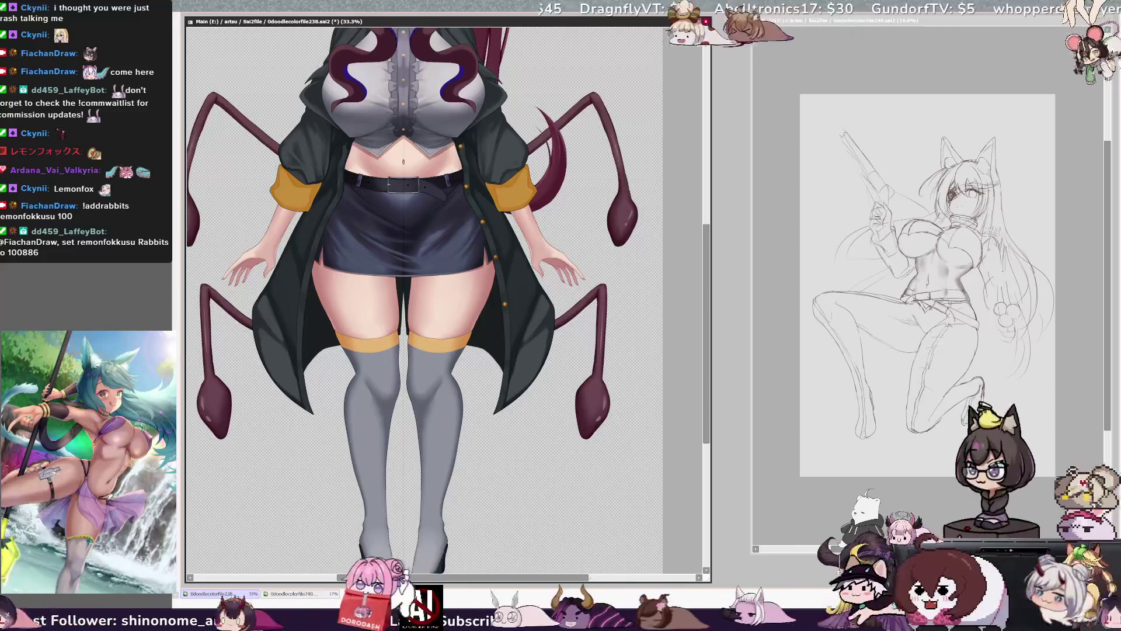
drag(591, 577, 570, 581)
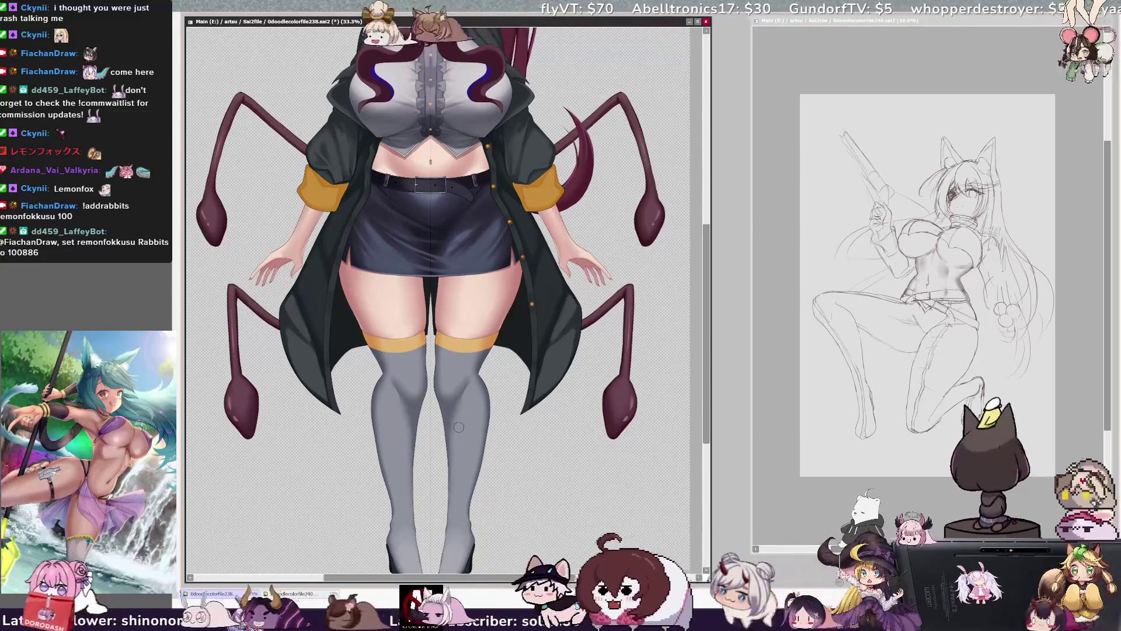
scroll(459, 427, down, 3)
scroll(441, 543, up, 1)
scroll(441, 543, down, 2)
scroll(441, 543, up, 5)
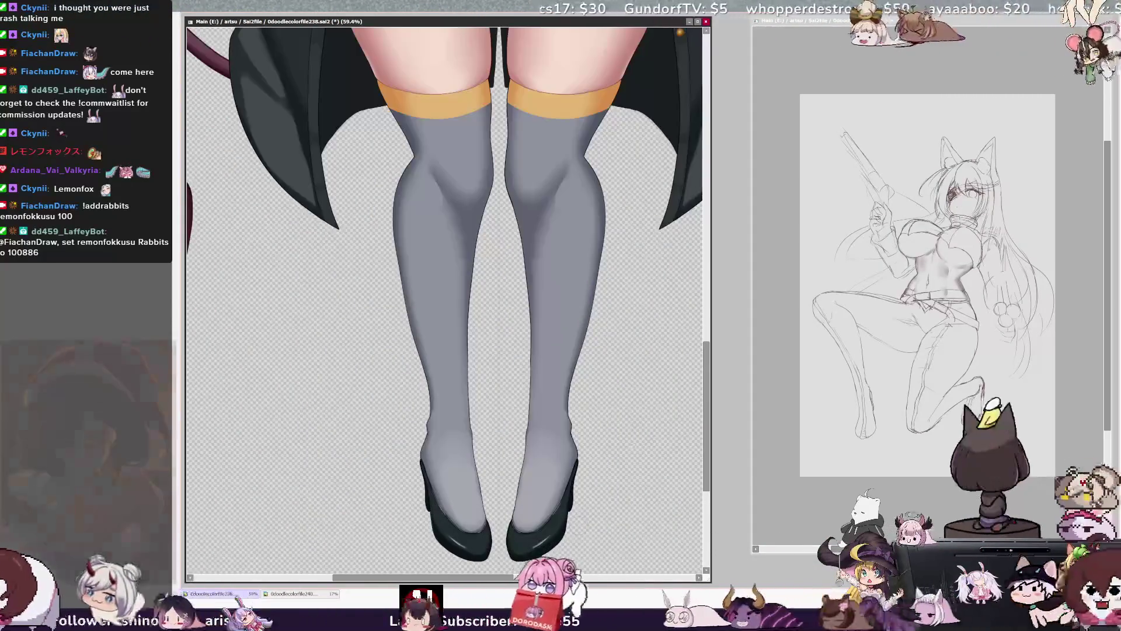
Step: Zoom to about 141% on the shoes and paint glossy highlights and shading on the heels
scroll(369, 366, up, 5)
scroll(369, 366, up, 2)
scroll(399, 369, down, 1)
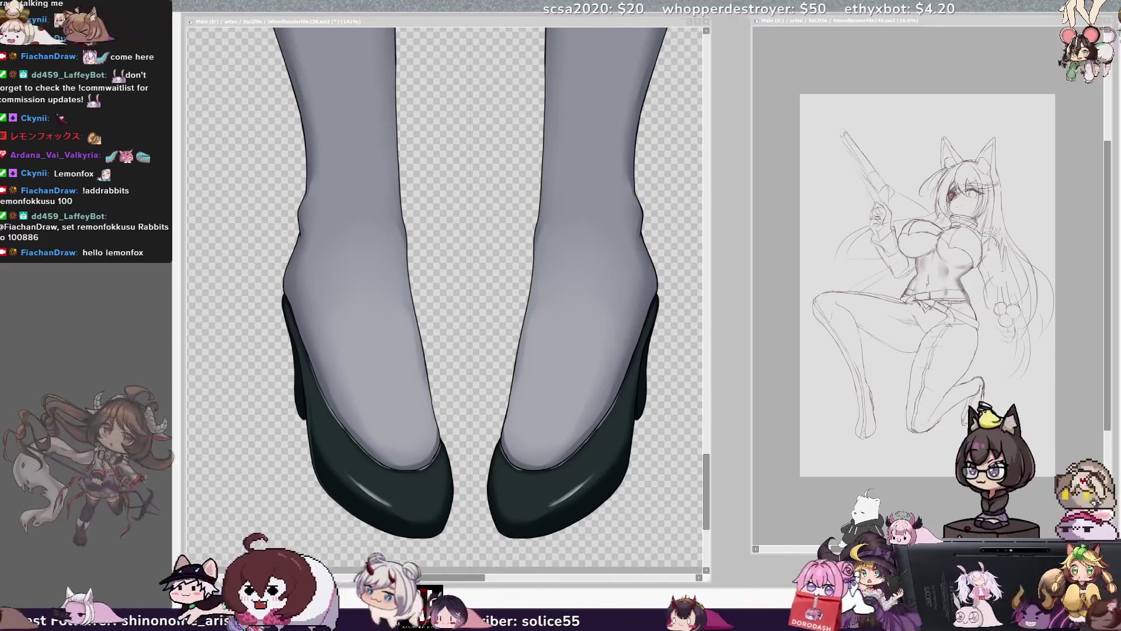
click(500, 429)
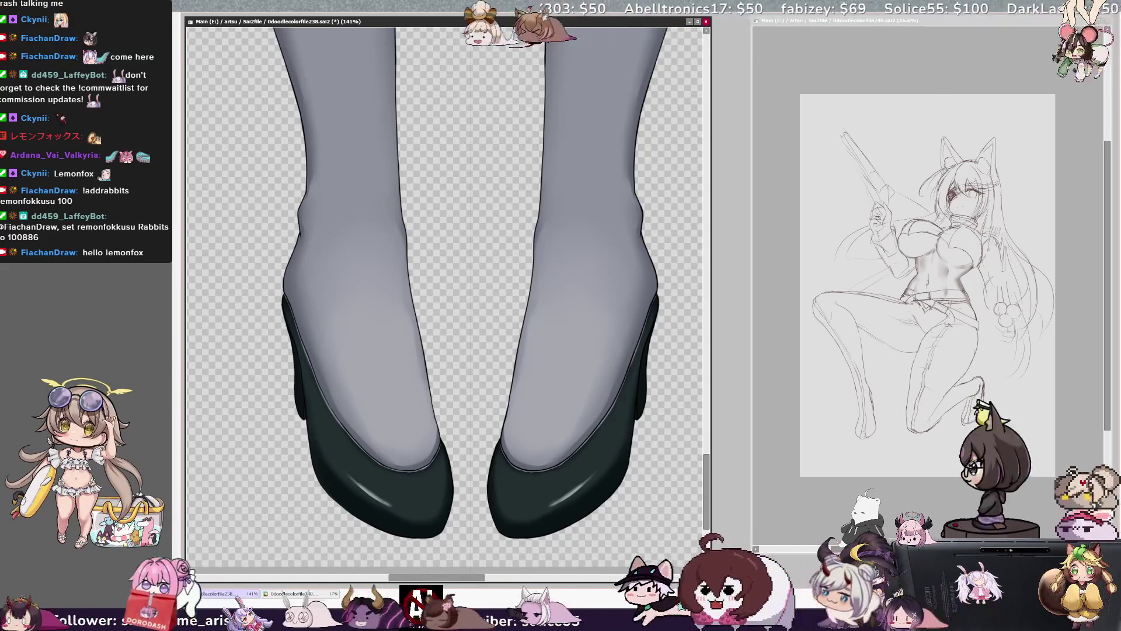
Step: Resize the brush, touch up the ankles and heels, and zoom out to 25% for the full figure
key(bracketleft)
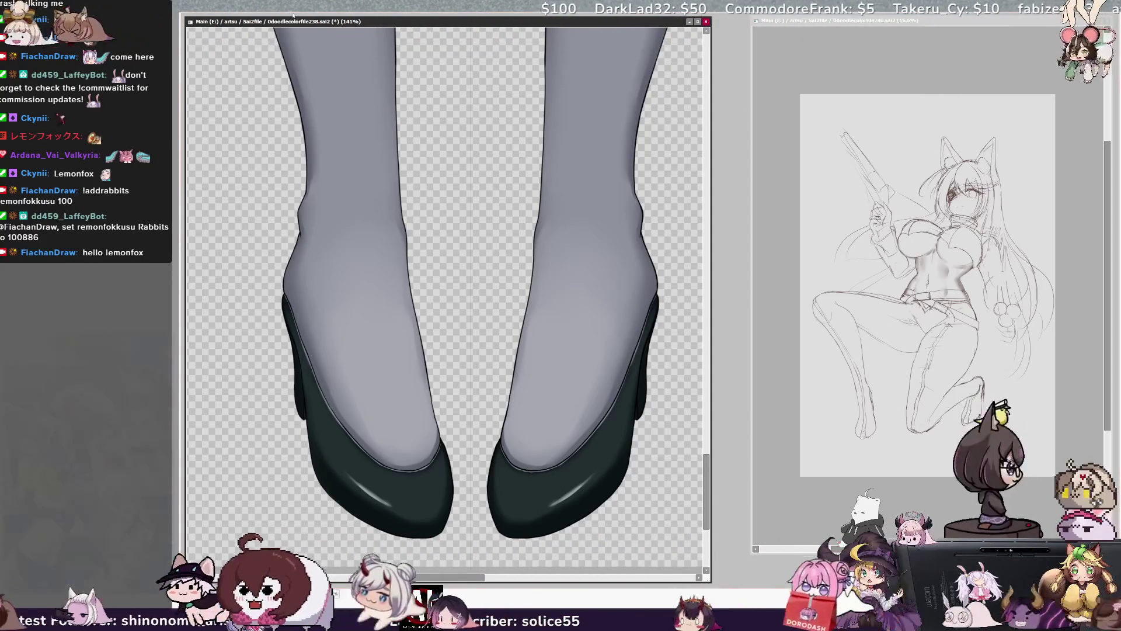
scroll(444, 298, down, 5)
scroll(449, 310, down, 1)
drag(707, 415, 713, 310)
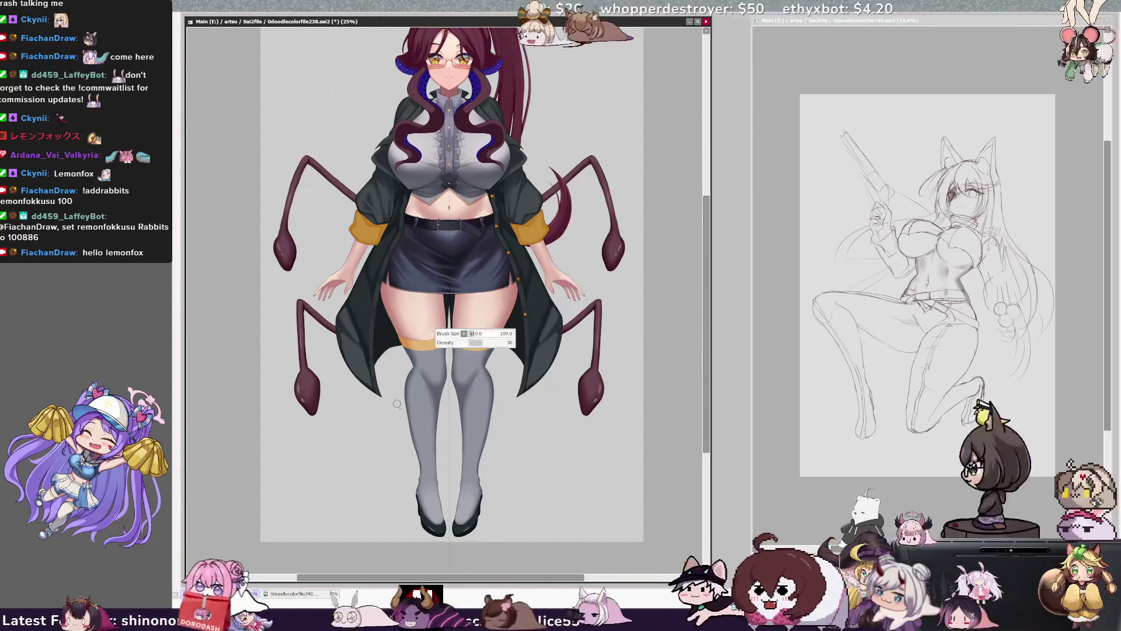
key(])
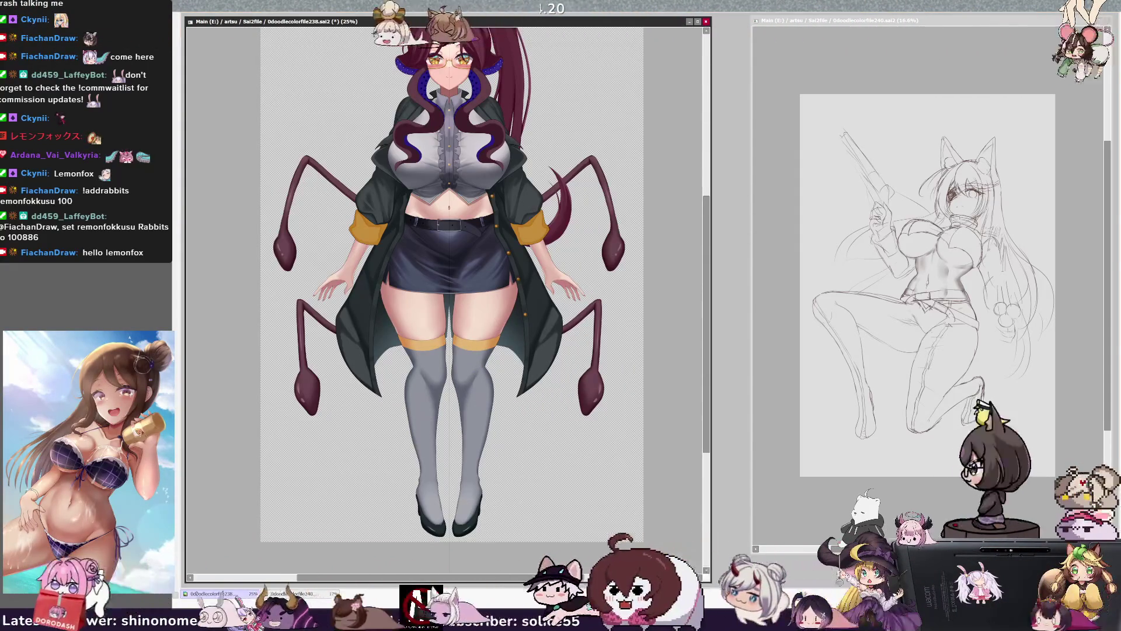
scroll(708, 344, up, 2)
scroll(708, 344, up, 3)
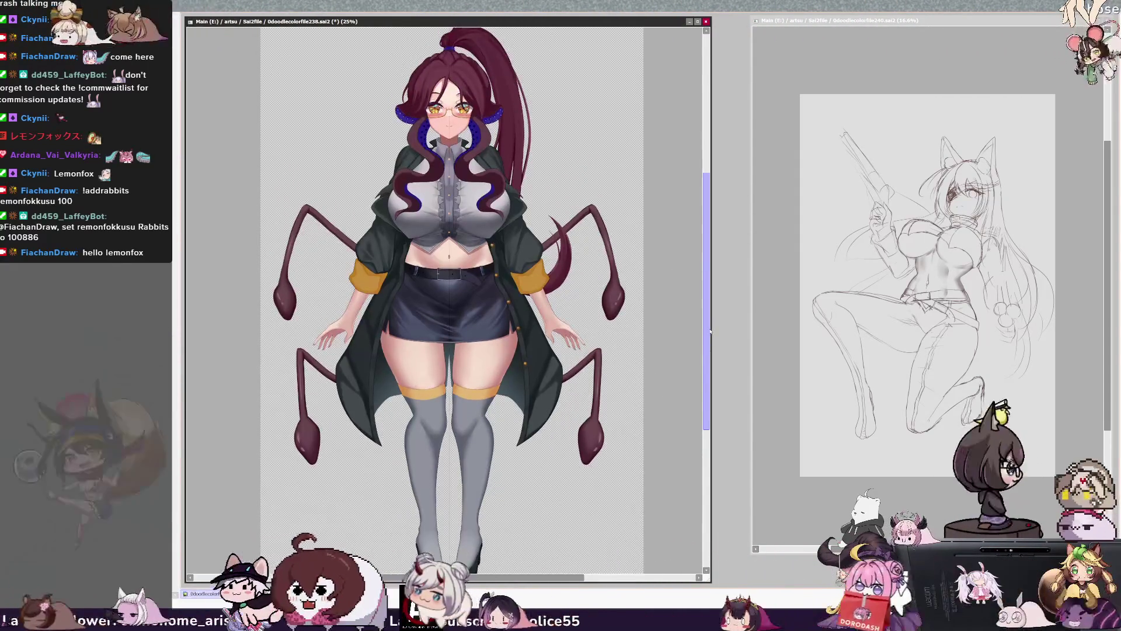
drag(712, 322, 710, 325)
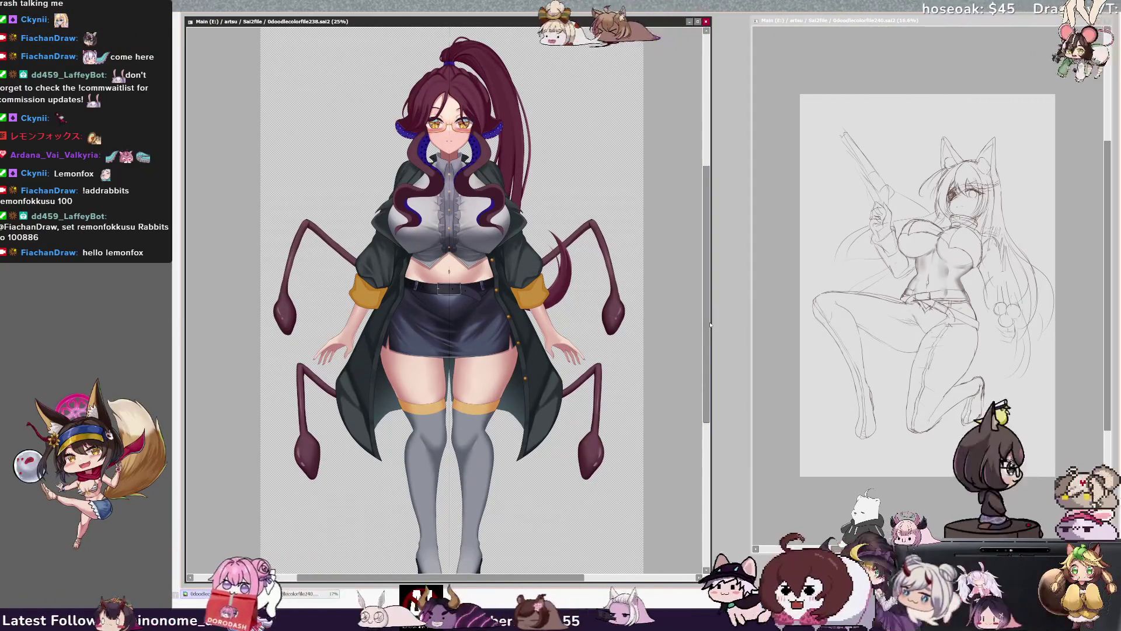
drag(514, 578, 503, 578)
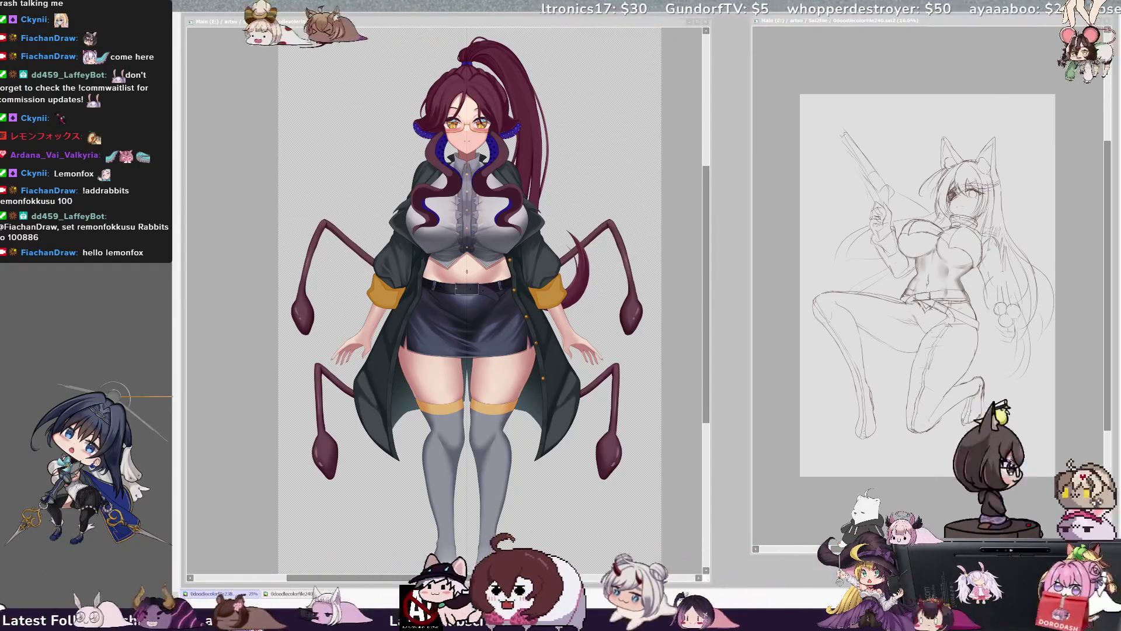
click(509, 226)
scroll(510, 227, down, 2)
scroll(465, 156, up, 2)
scroll(465, 155, down, 1)
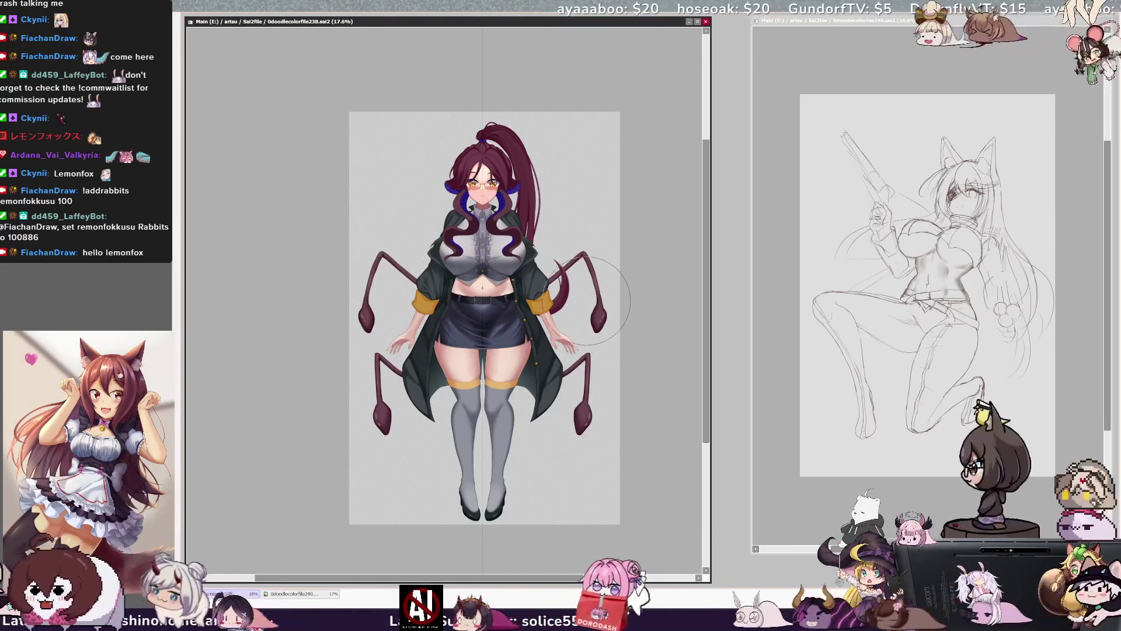
scroll(645, 349, up, 3)
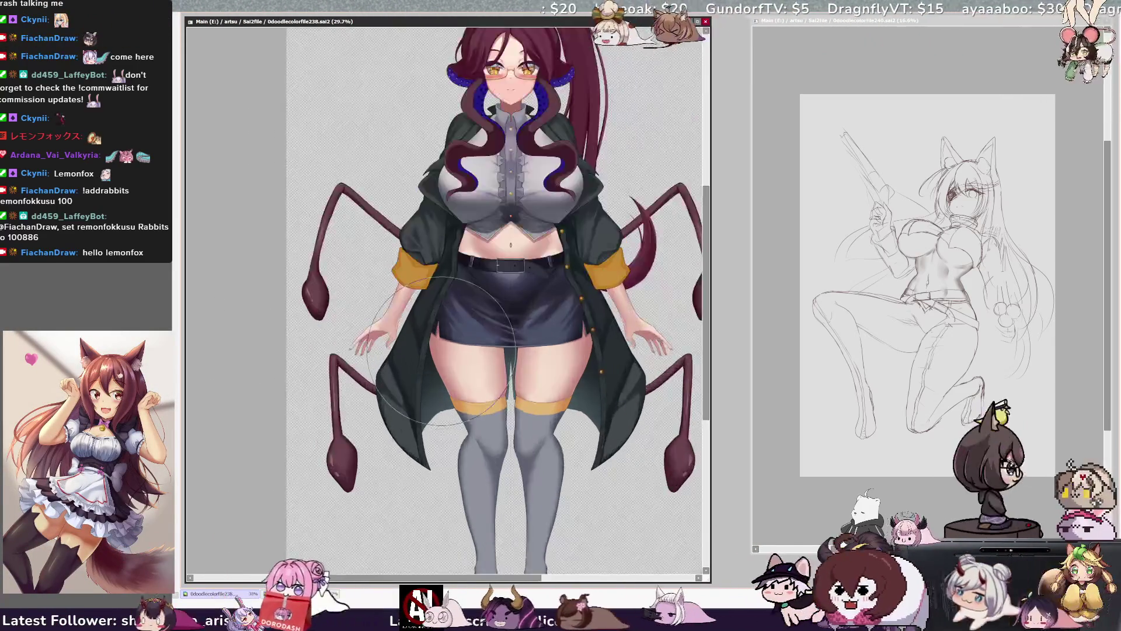
Step: Brush a glossy highlight onto the spider-leg tip by her hand, checking it in a mirrored view
scroll(645, 349, down, 3)
scroll(645, 348, up, 5)
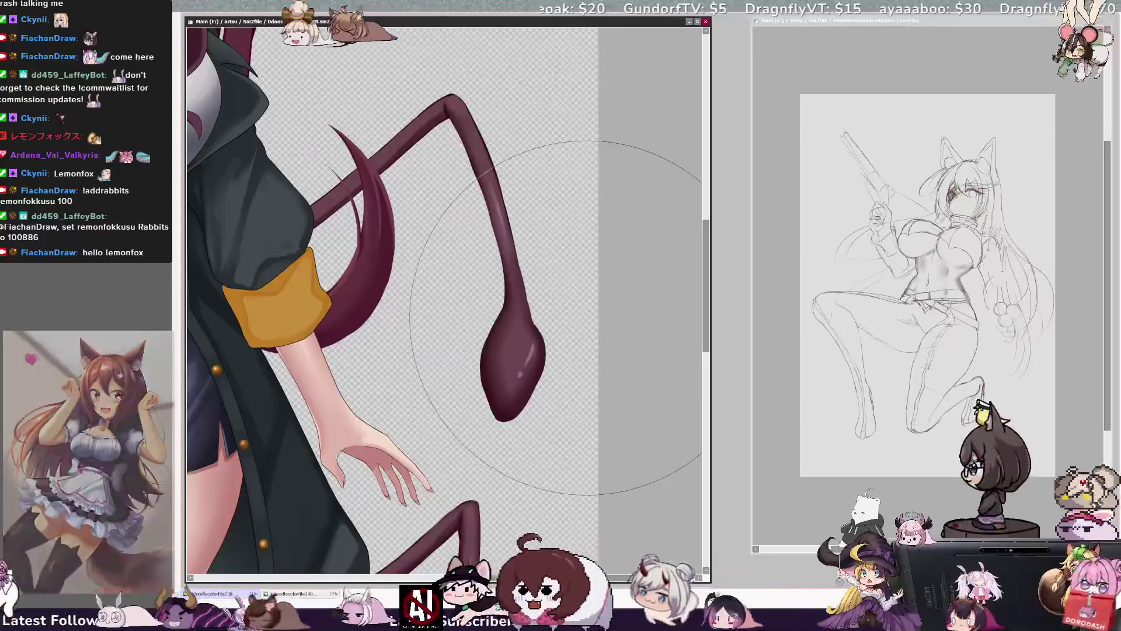
scroll(584, 318, down, 2)
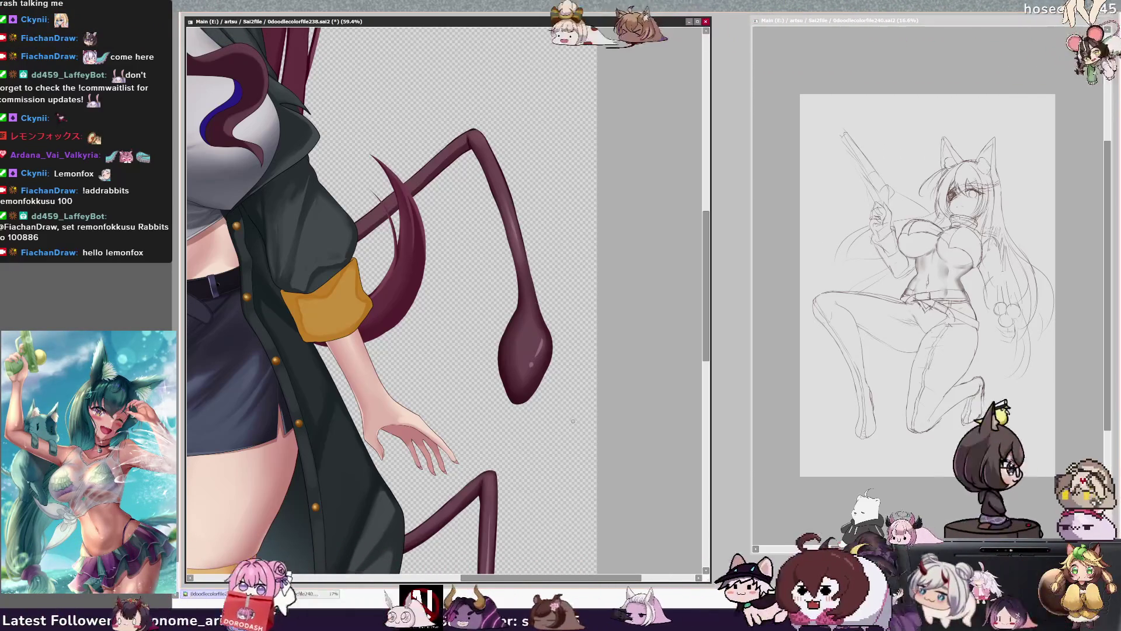
drag(608, 578, 612, 586)
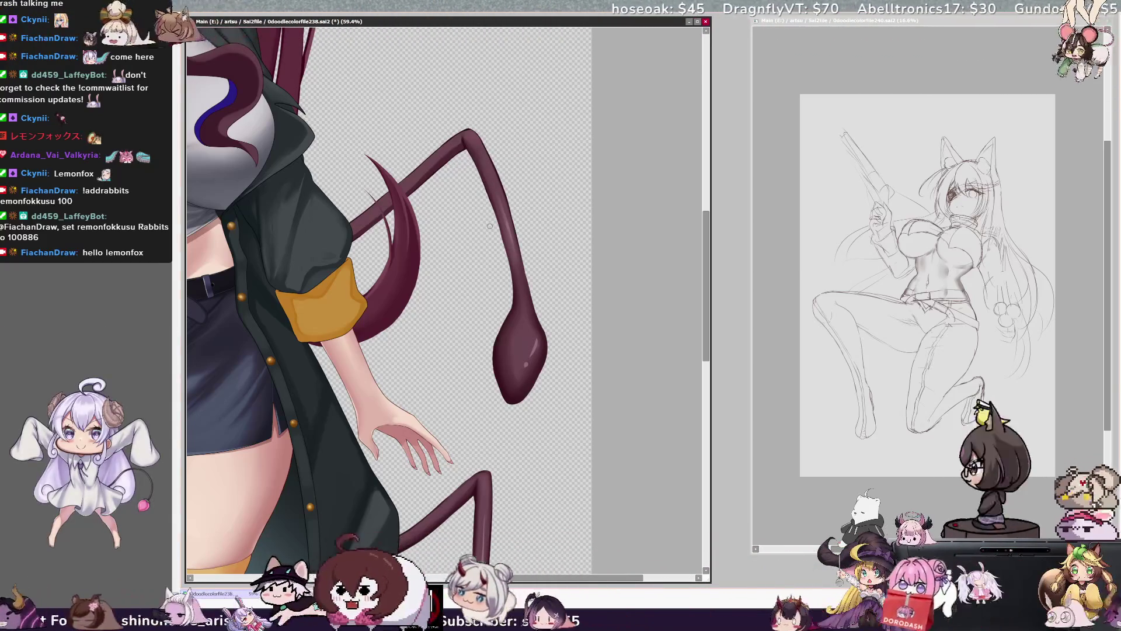
key(h)
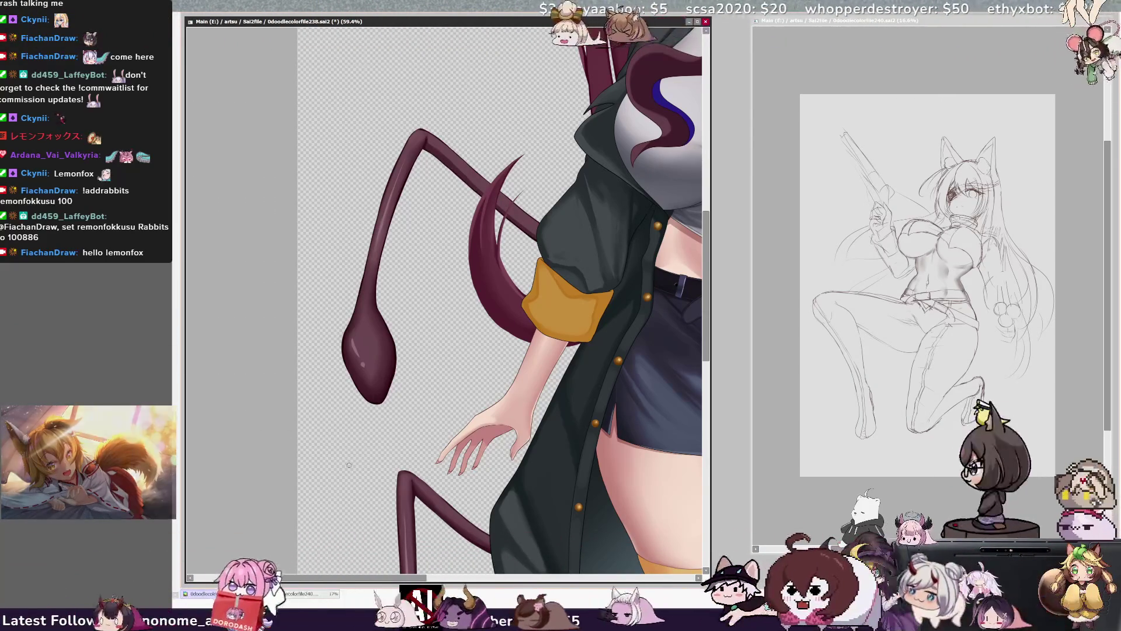
key(h)
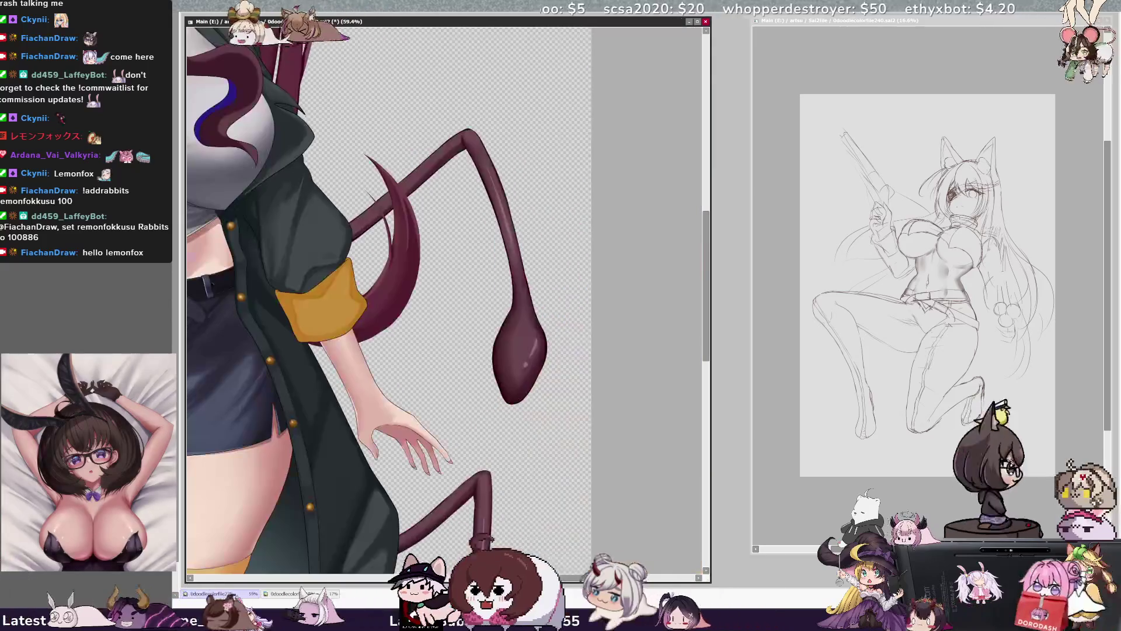
key(ctrl+minus)
key(ctrl+minus)
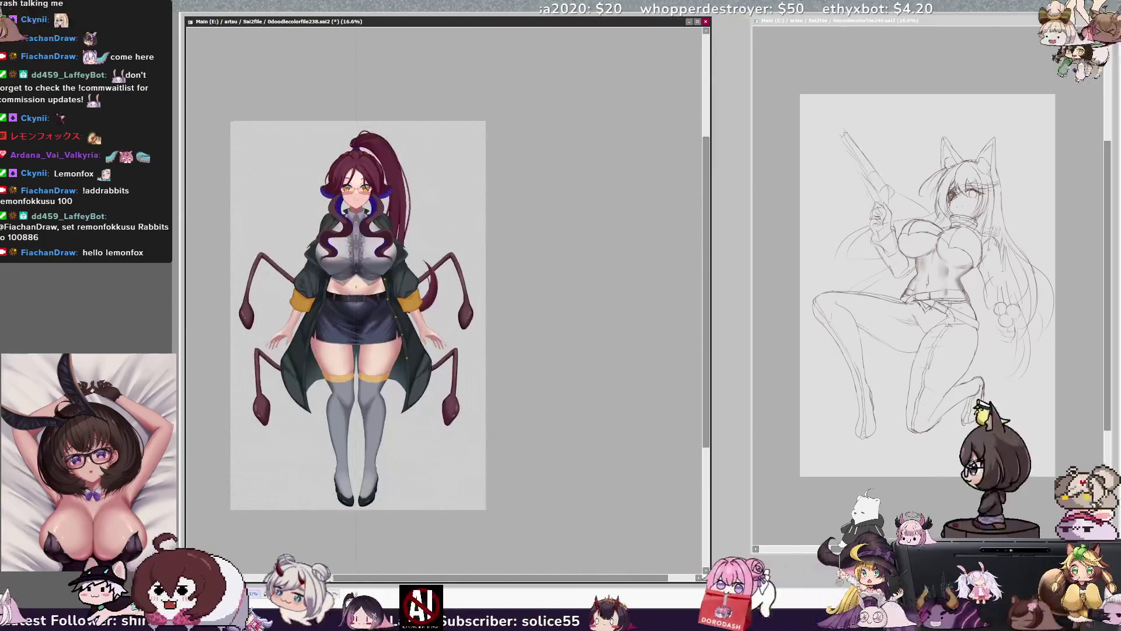
key(ctrl+plus)
drag(443, 315, 573, 280)
scroll(707, 419, down, 1)
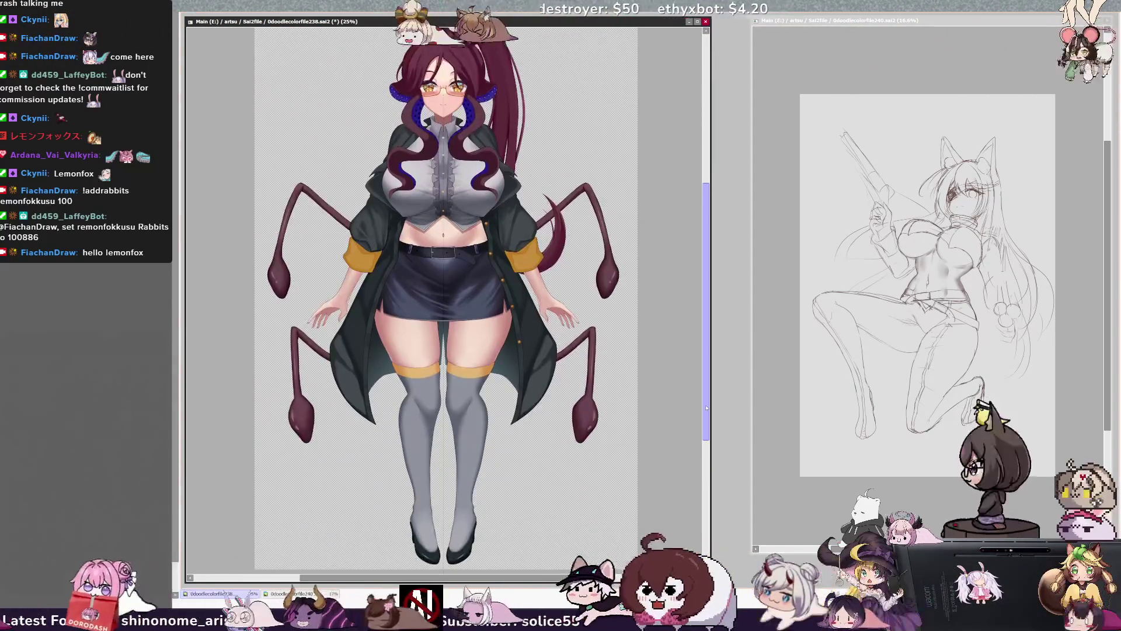
scroll(707, 409, up, 3)
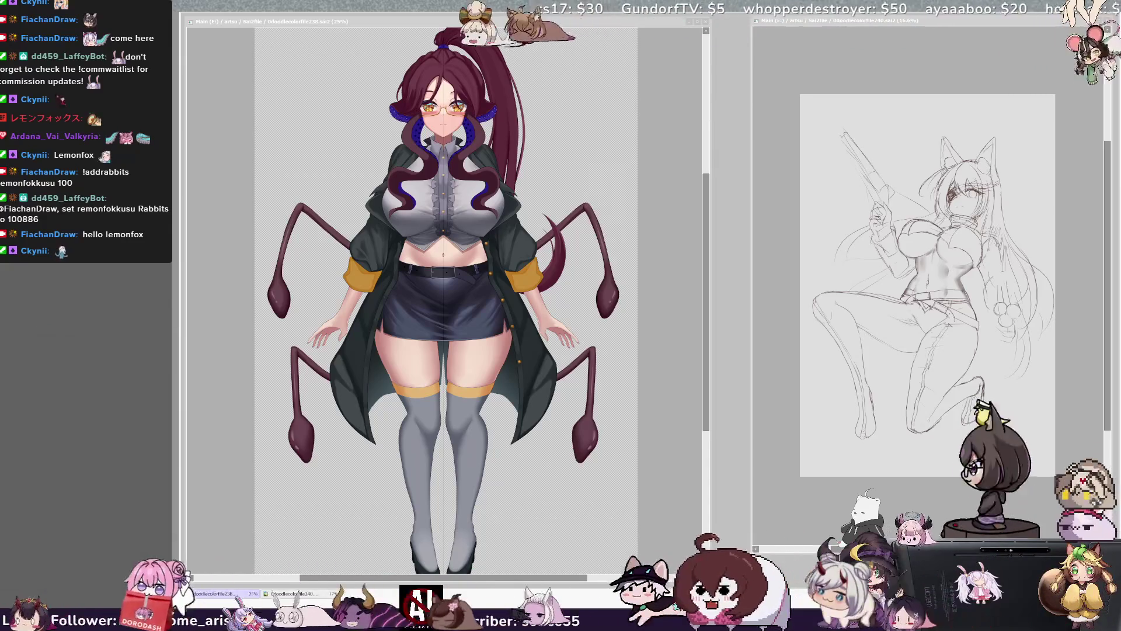
key(alt+Tab)
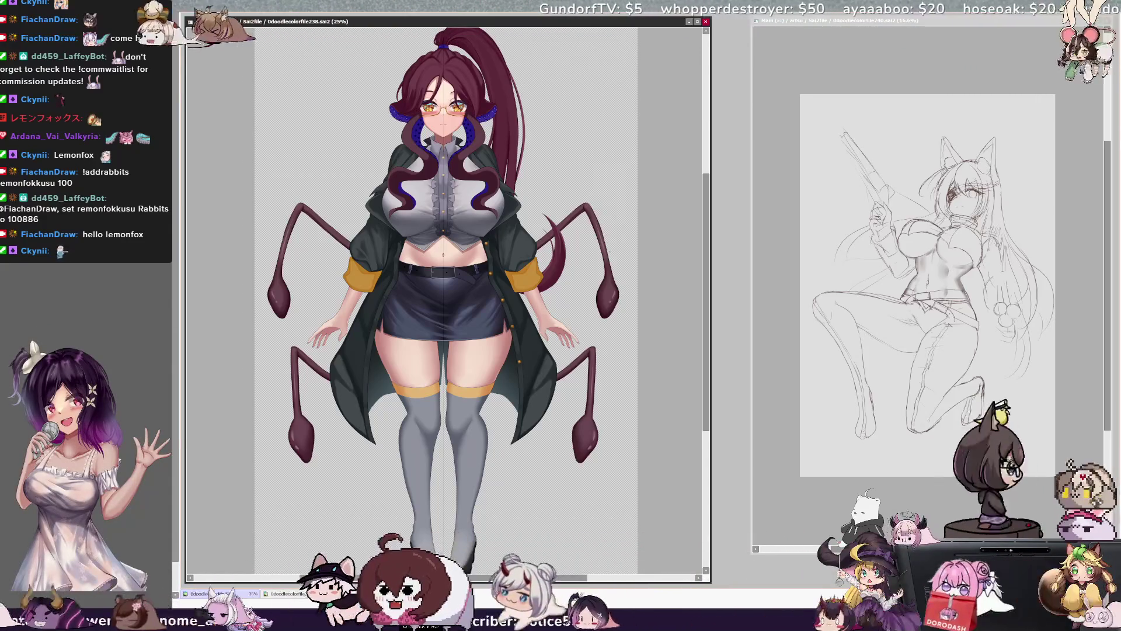
scroll(444, 292, up, 2)
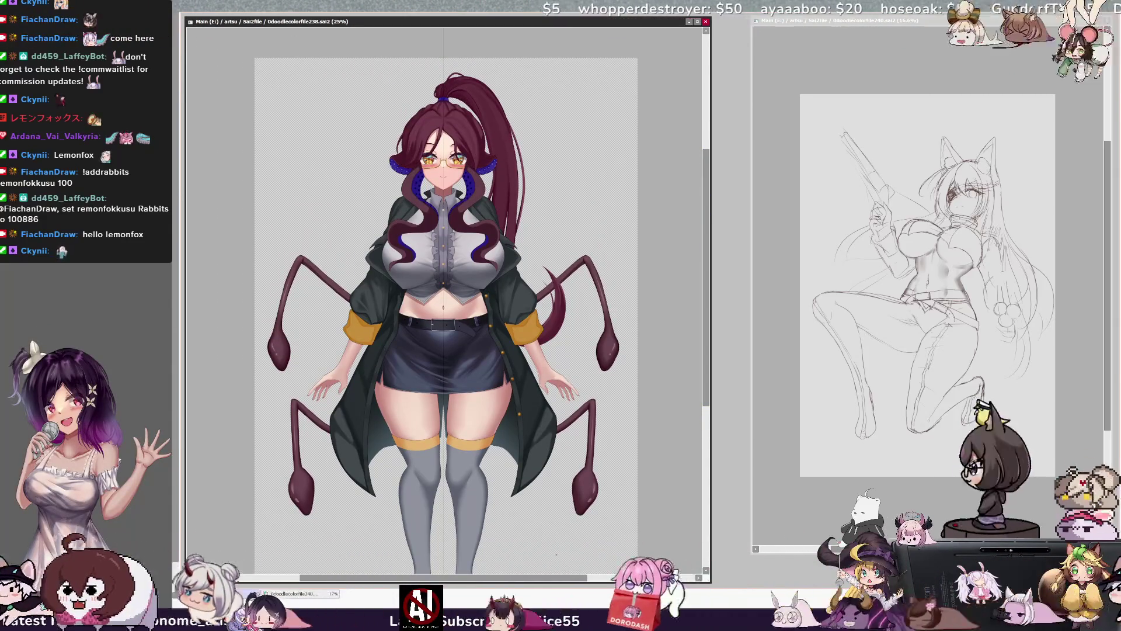
drag(570, 579, 560, 578)
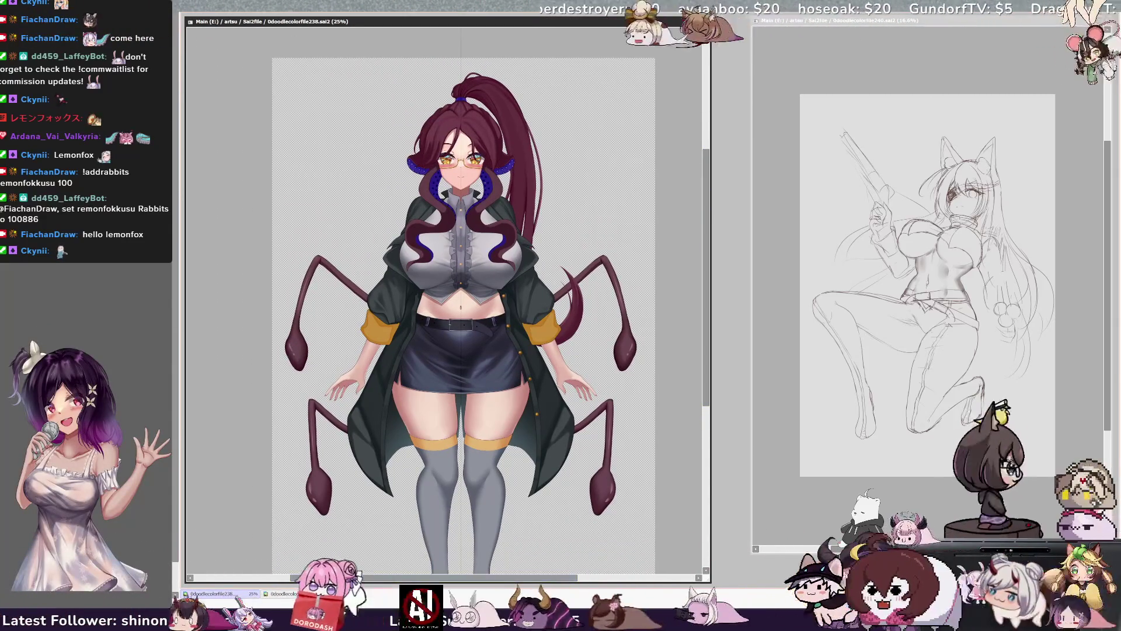
scroll(444, 300, up, 4)
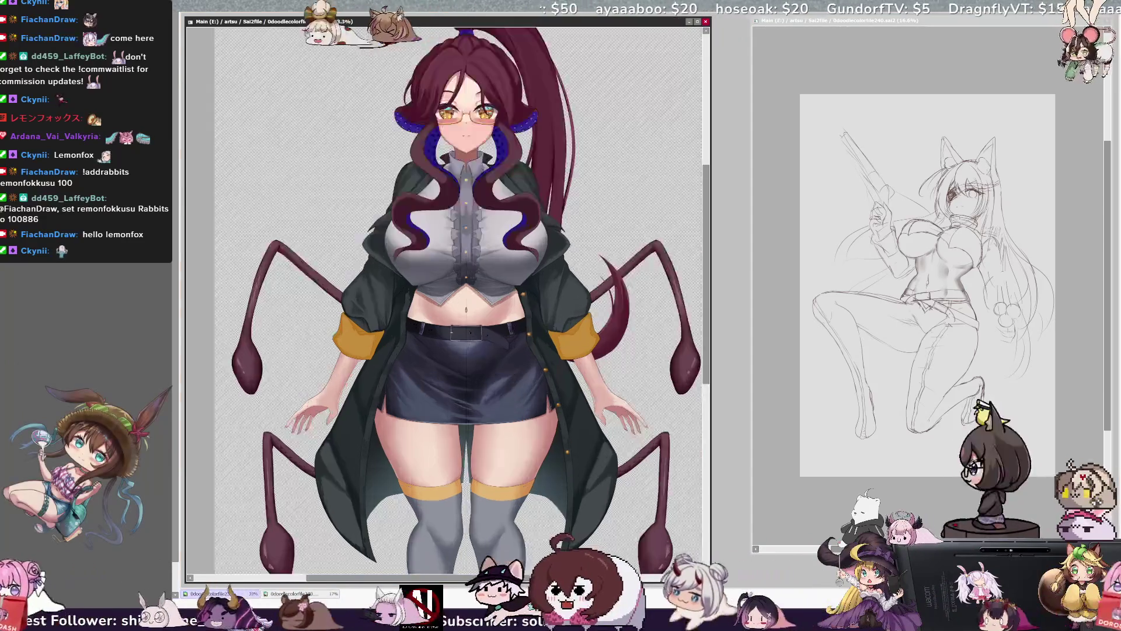
drag(345, 277, 283, 438)
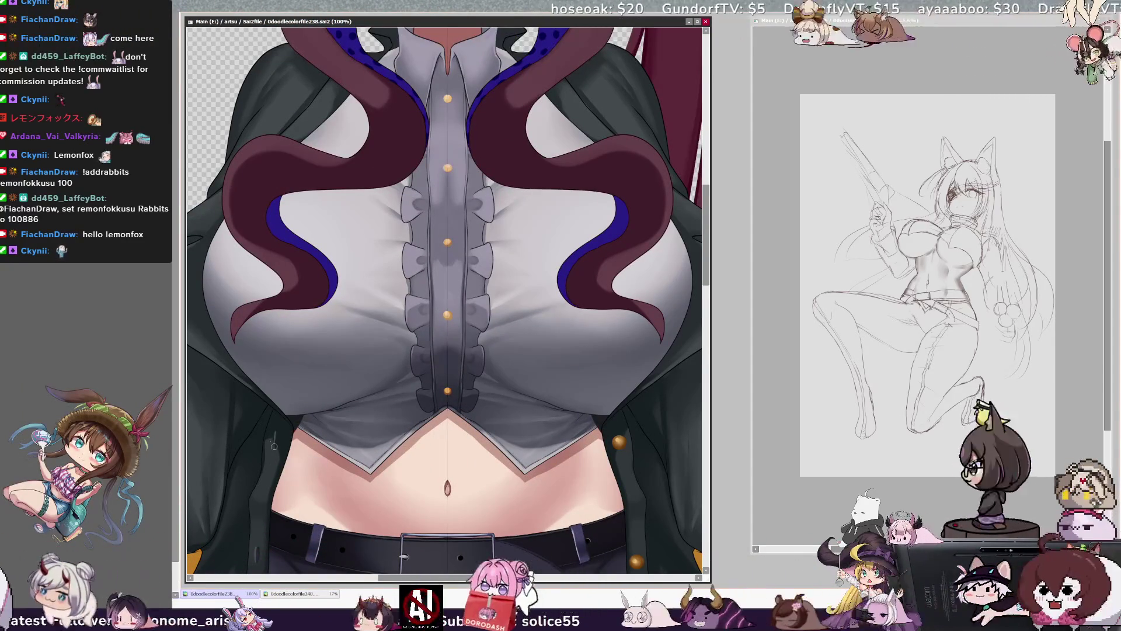
key(bracketleft)
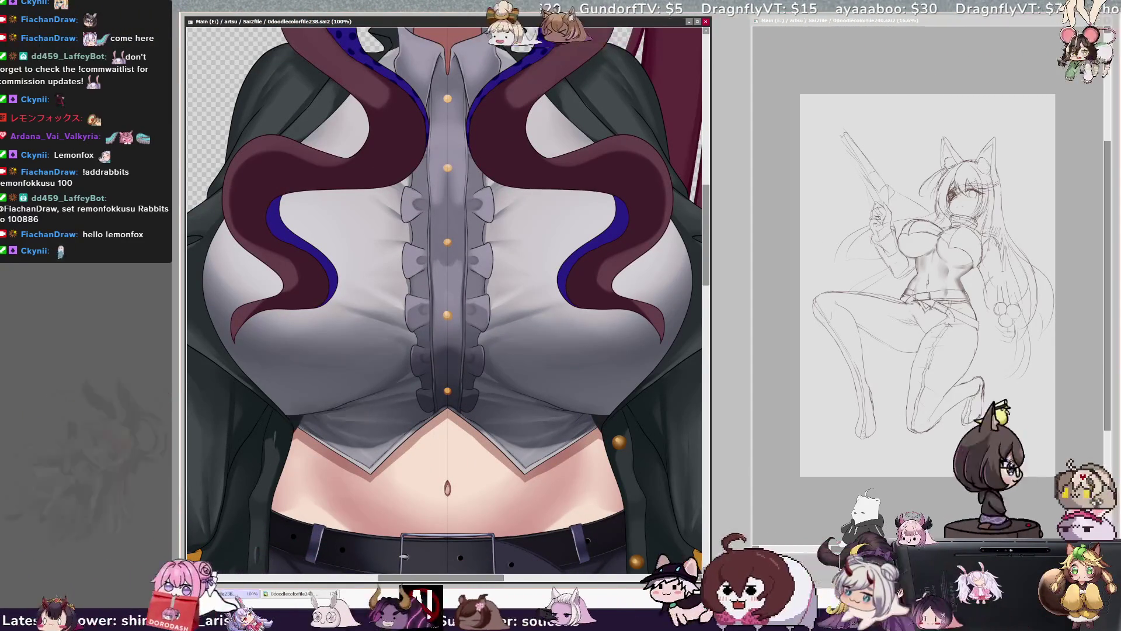
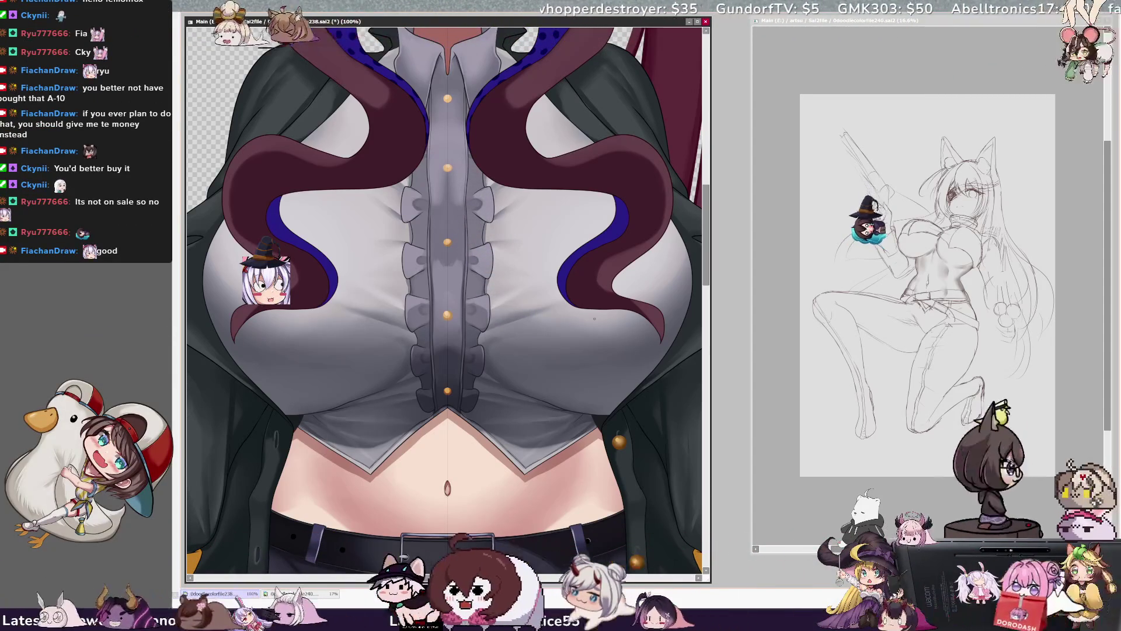
Step: Check the current brush size, then zoom to 100% on the character's chest
scroll(589, 329, down, 4)
scroll(558, 329, up, 2)
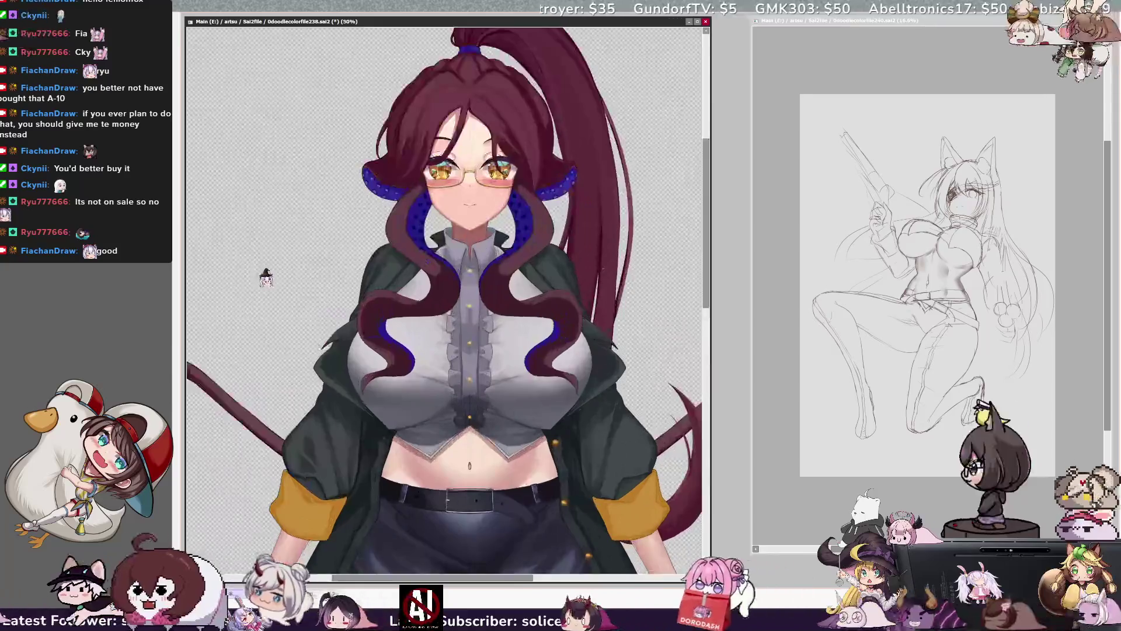
scroll(566, 344, down, 2)
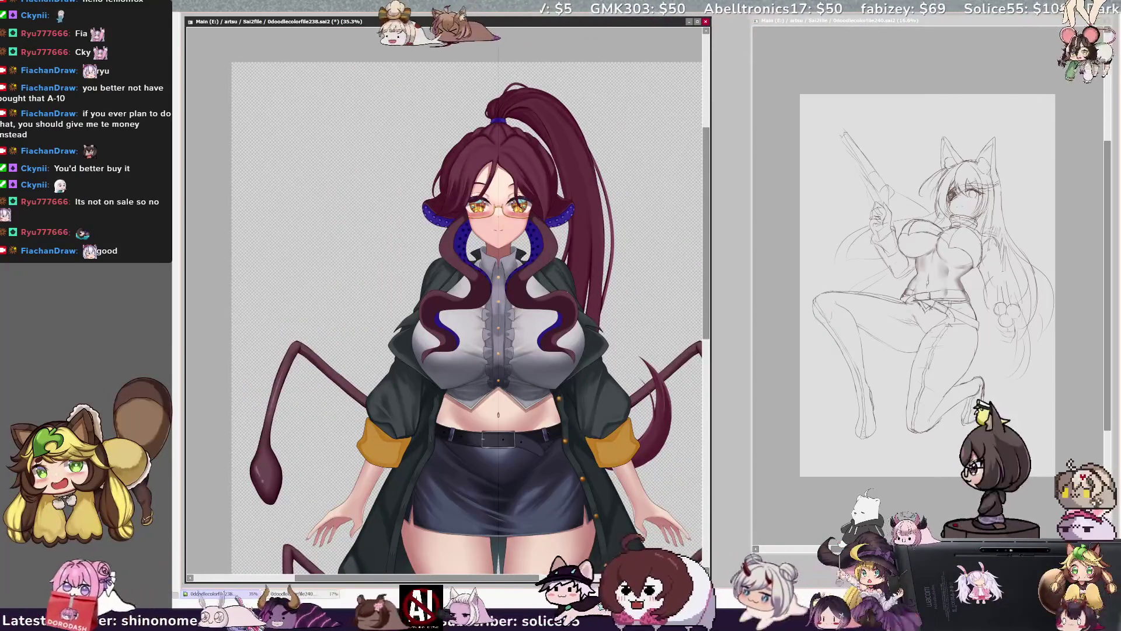
scroll(561, 293, up, 2)
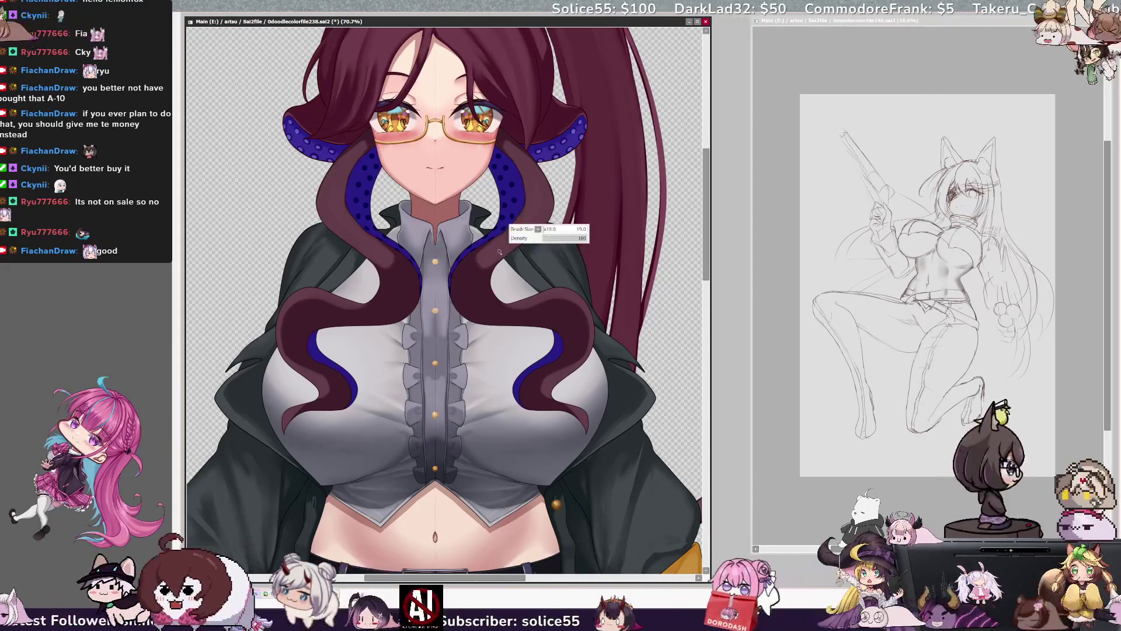
key(bracketleft)
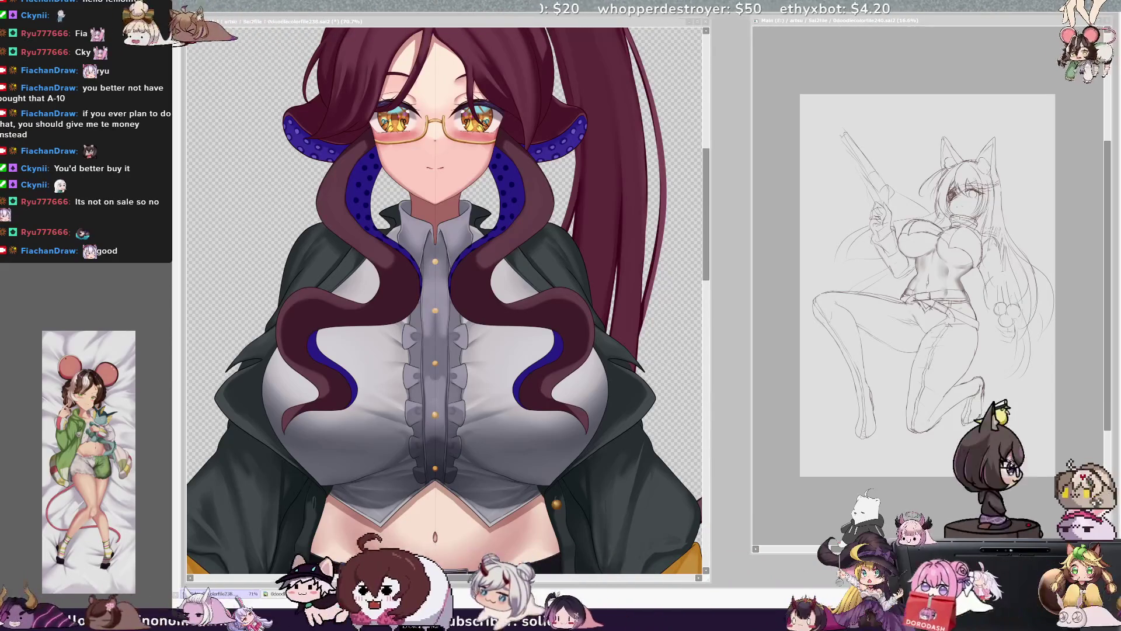
click(493, 214)
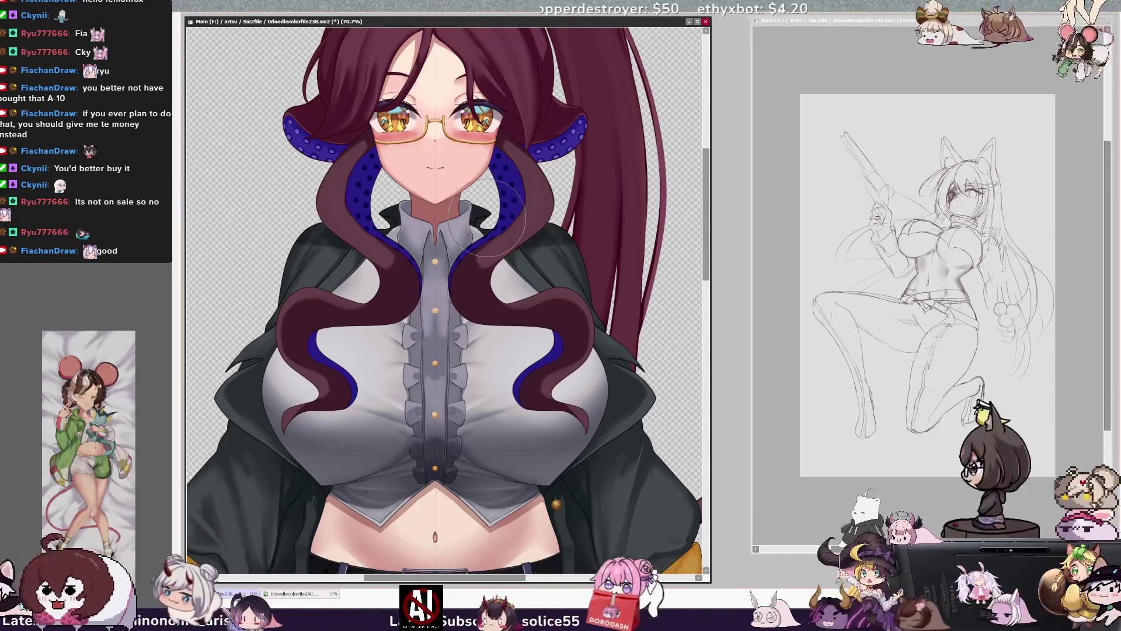
key(minus)
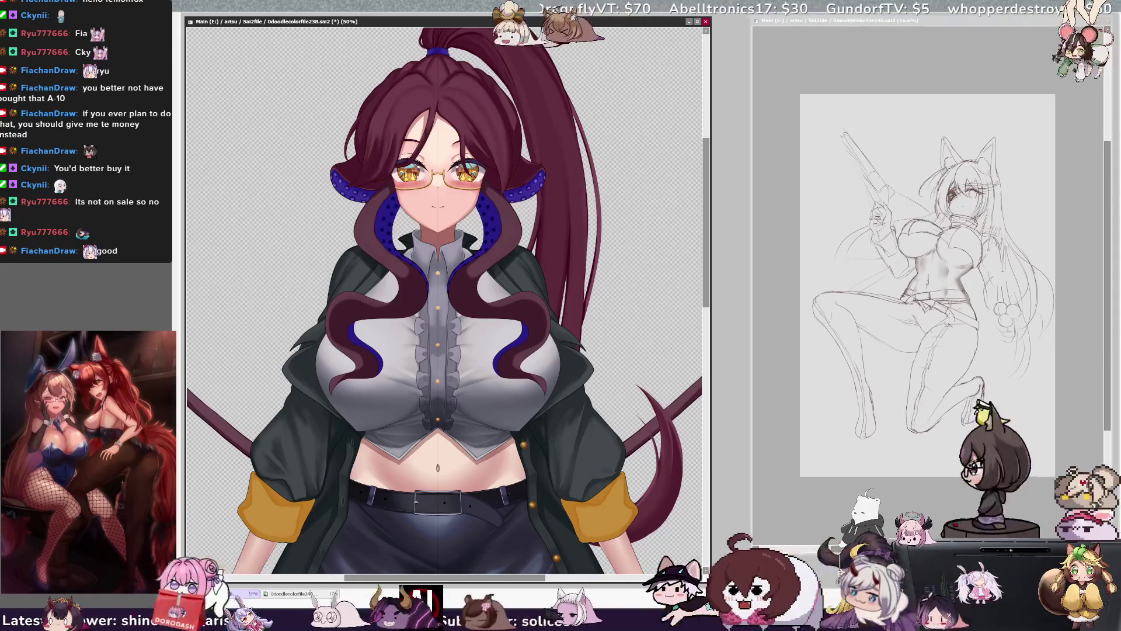
key(ctrl+plus)
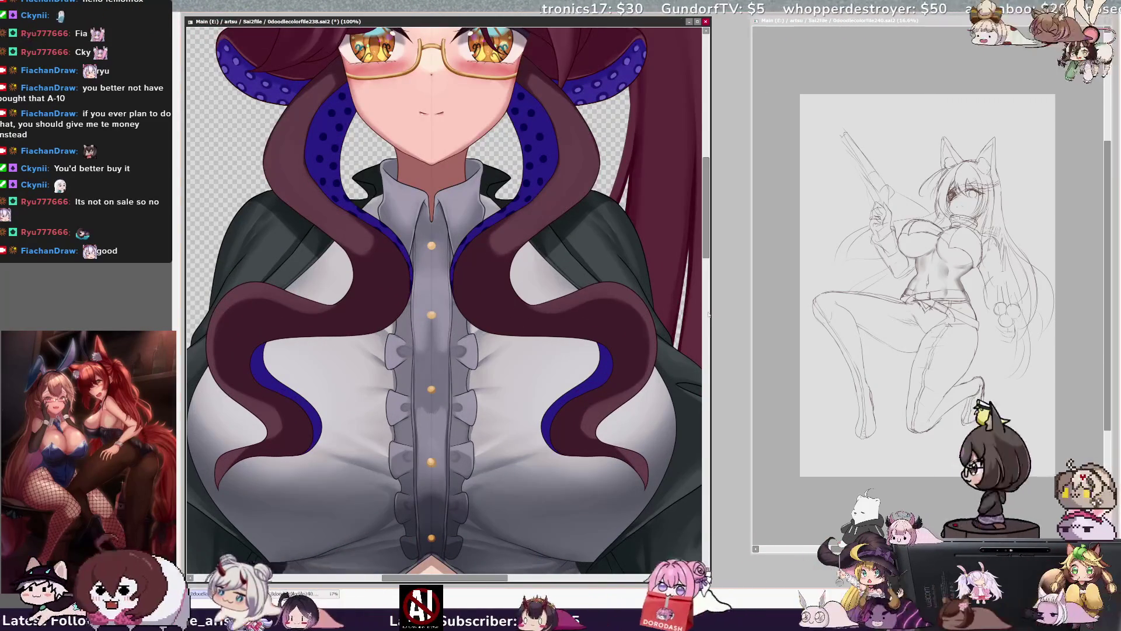
Step: Shrink the brush size from 85 to 16 with a Ctrl+Alt-drag
scroll(444, 292, up, 3)
scroll(444, 292, down, 1)
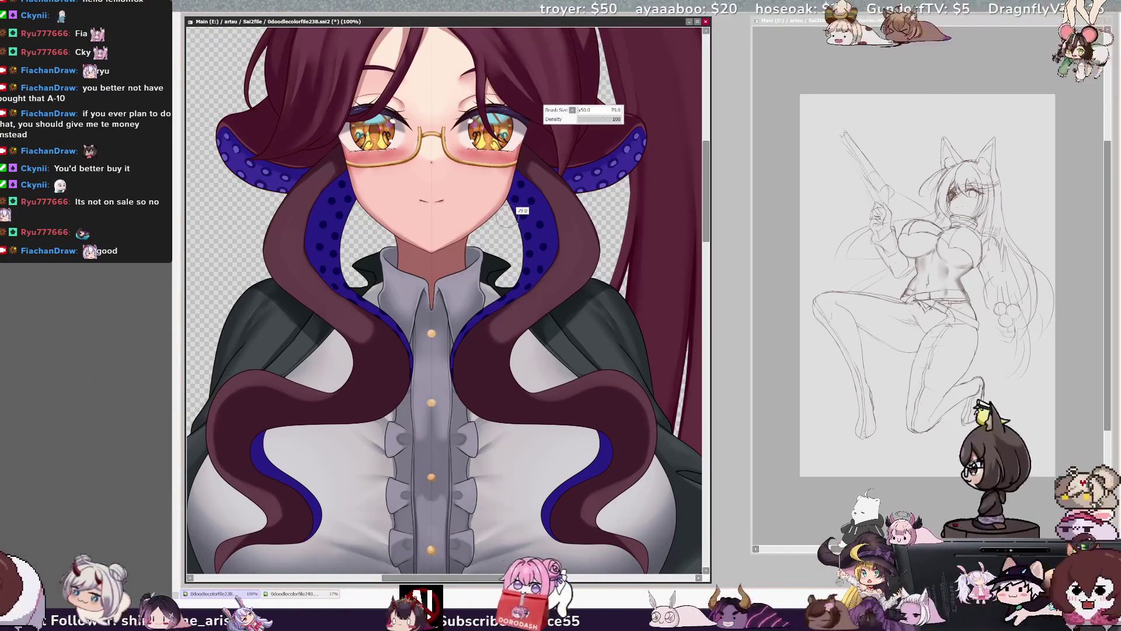
drag(517, 215, 519, 185)
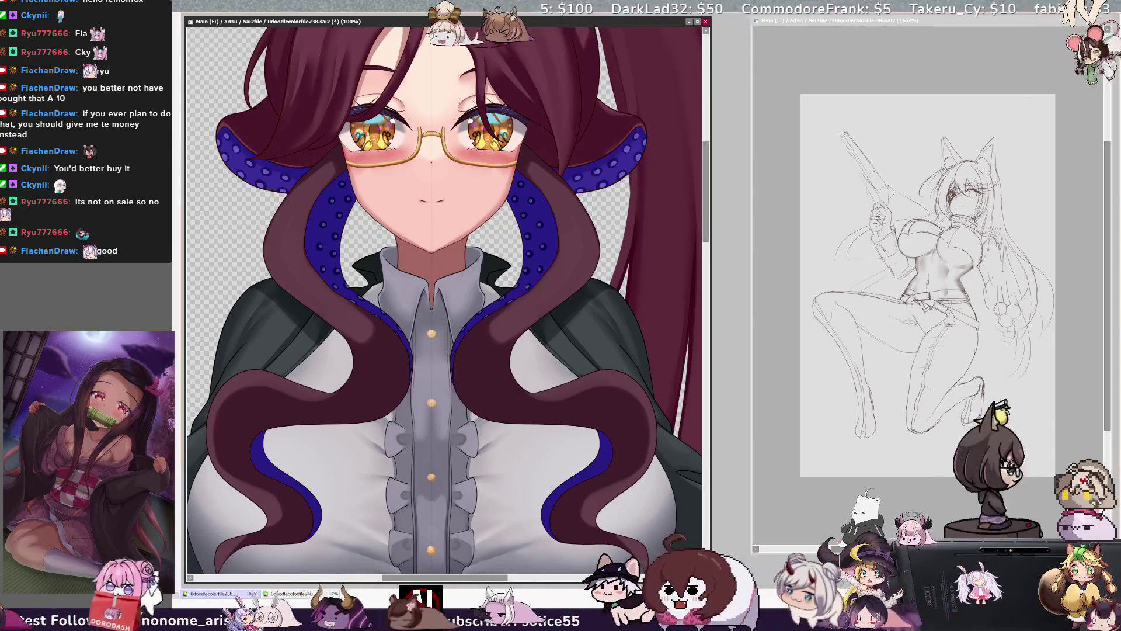
drag(519, 184, 523, 184)
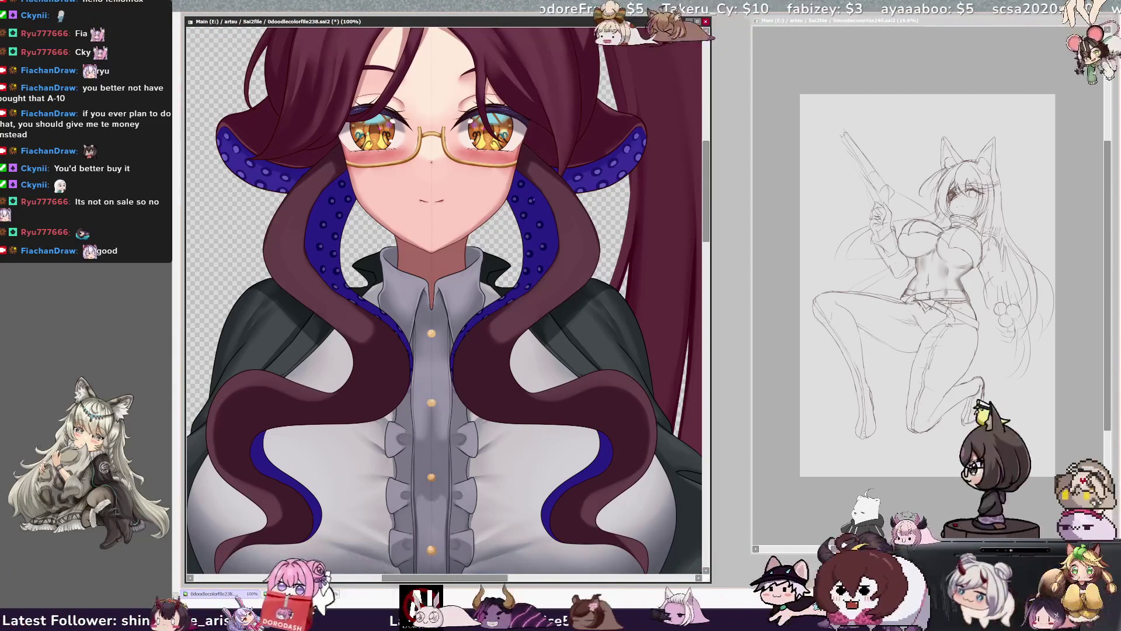
Step: Compare the blue tentacle undersides with and without the new suction-cup dots, keeping the dots
scroll(603, 354, down, 5)
scroll(604, 353, up, 4)
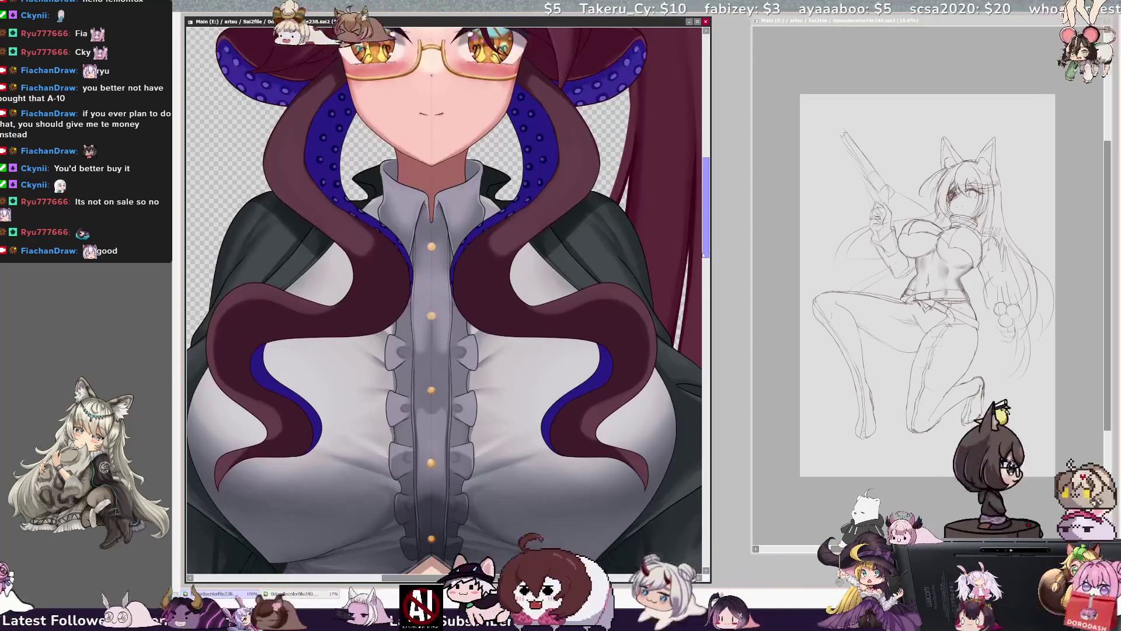
scroll(603, 353, down, 1)
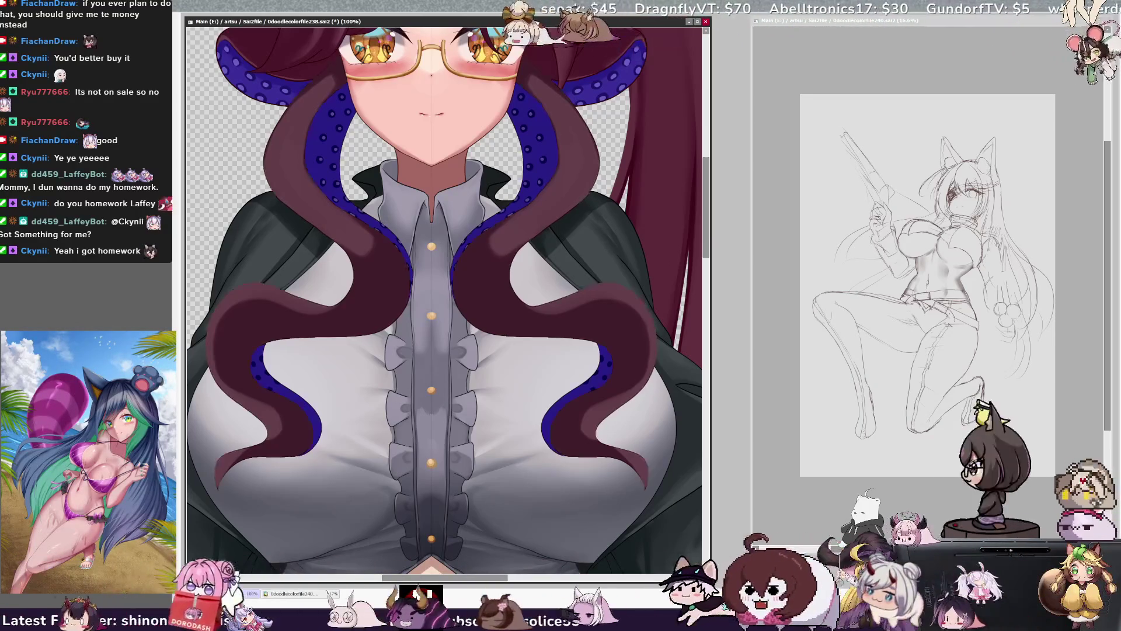
key(ctrl+z)
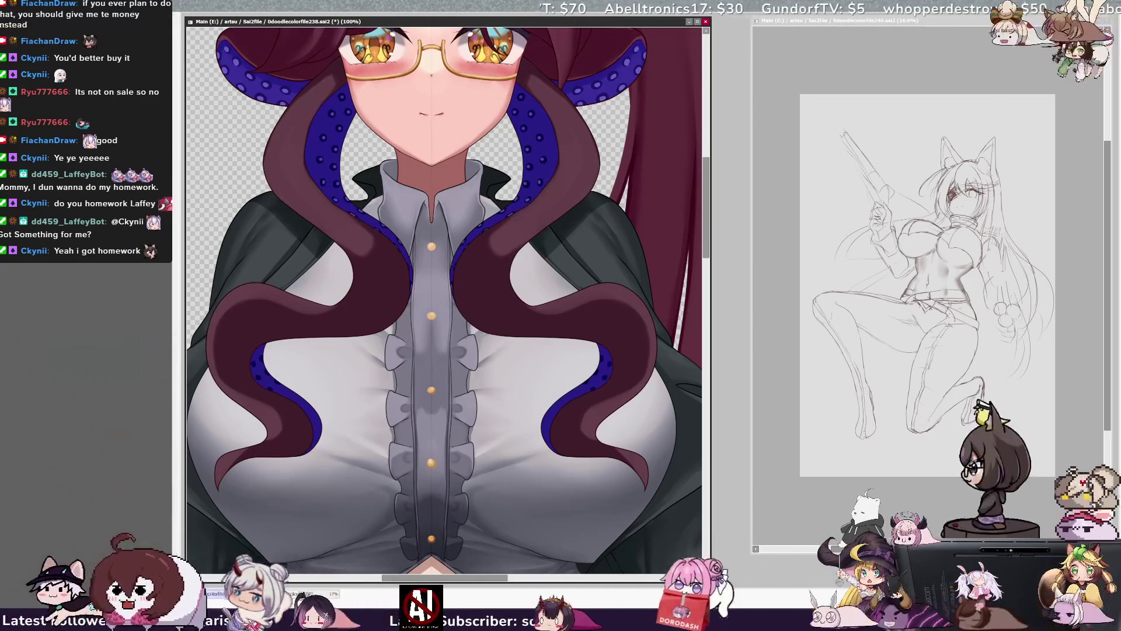
key(ctrl+z)
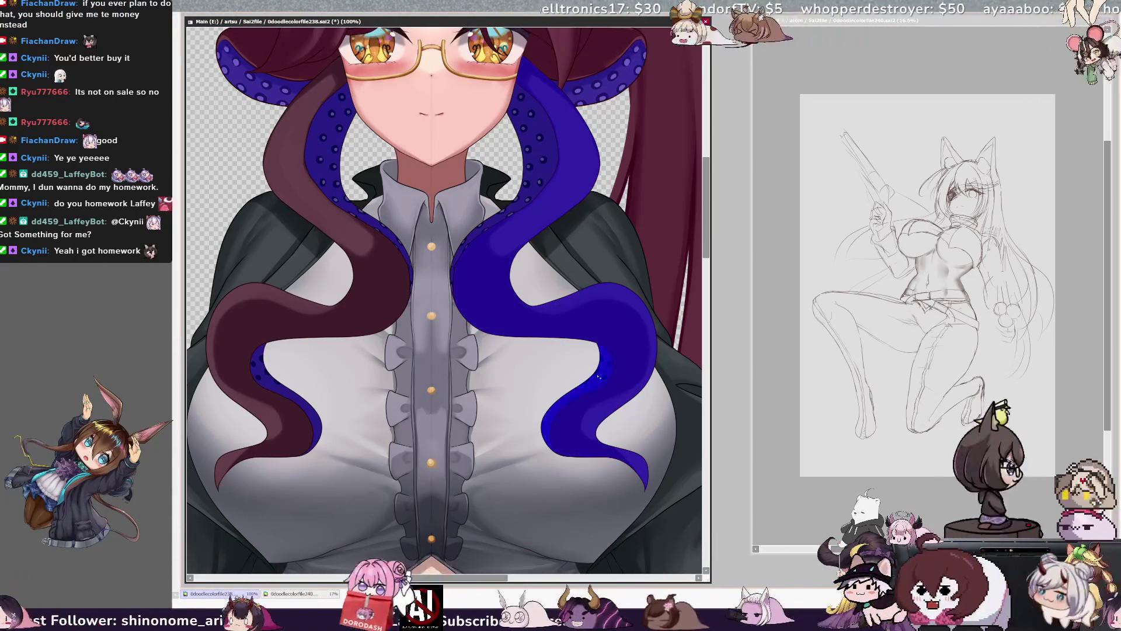
key(ctrl+y)
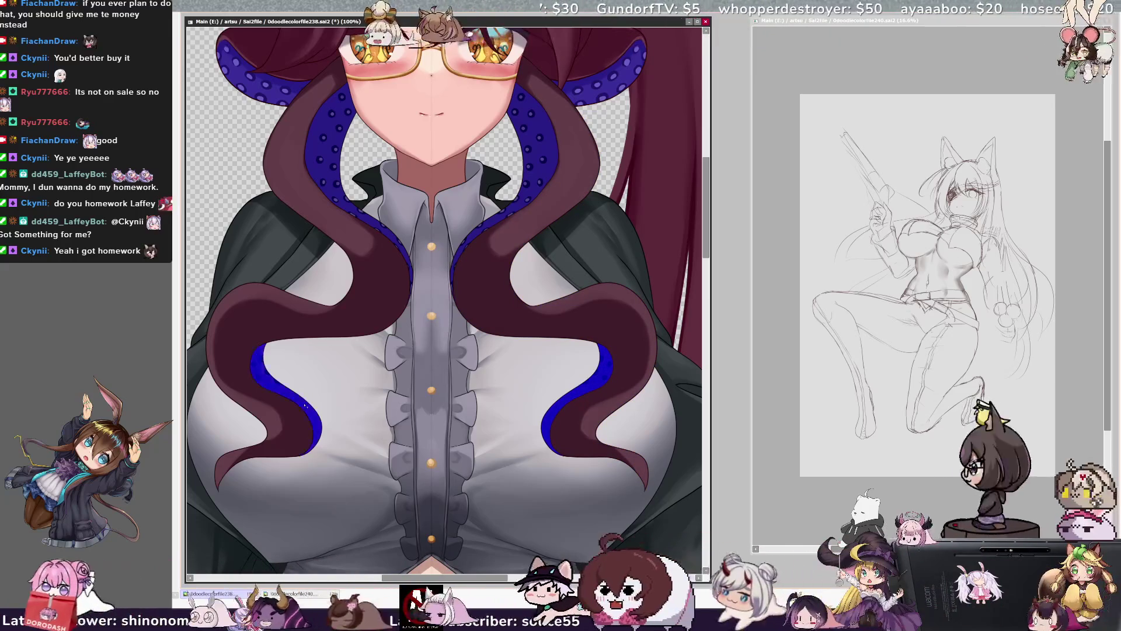
key(b)
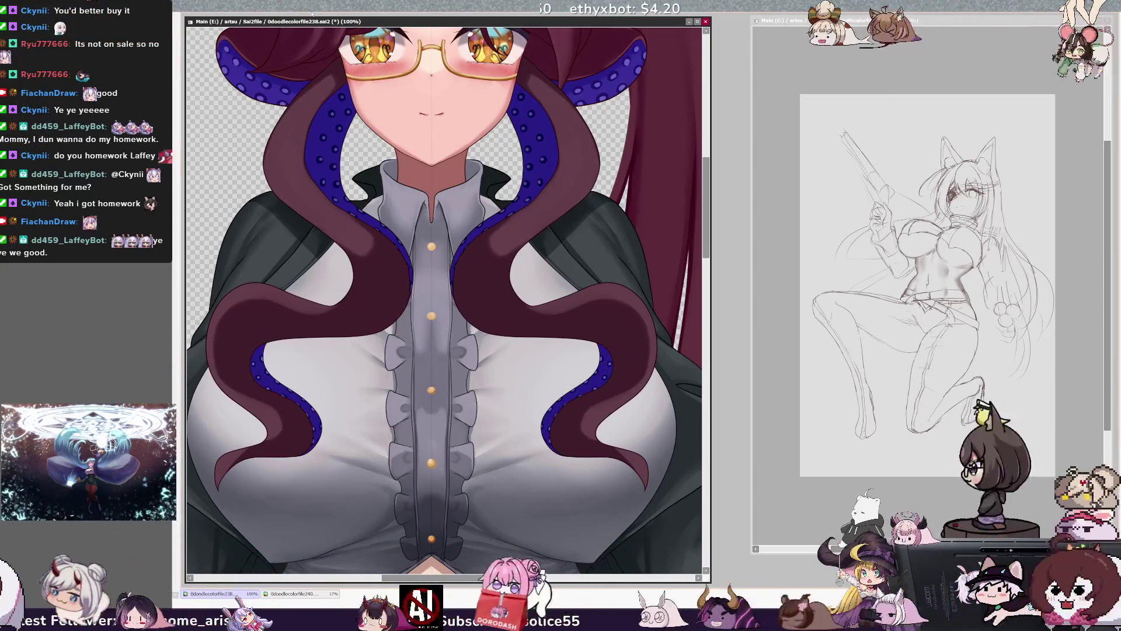
Step: Zoom out to 75% and reduce the brush to size 10
key(minus)
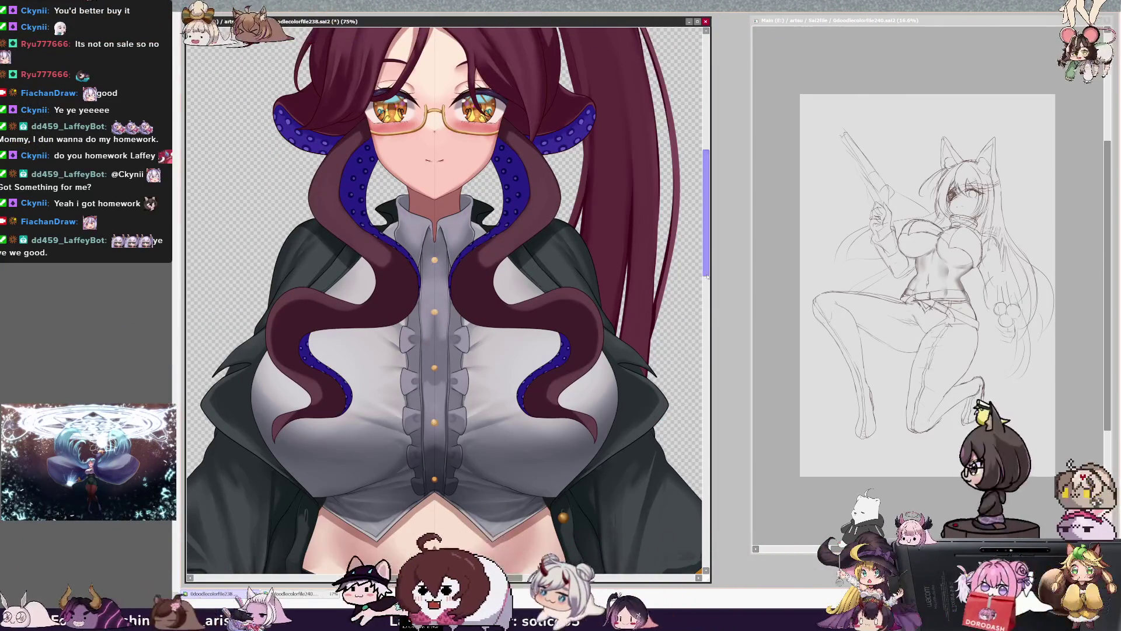
scroll(427, 320, up, 3)
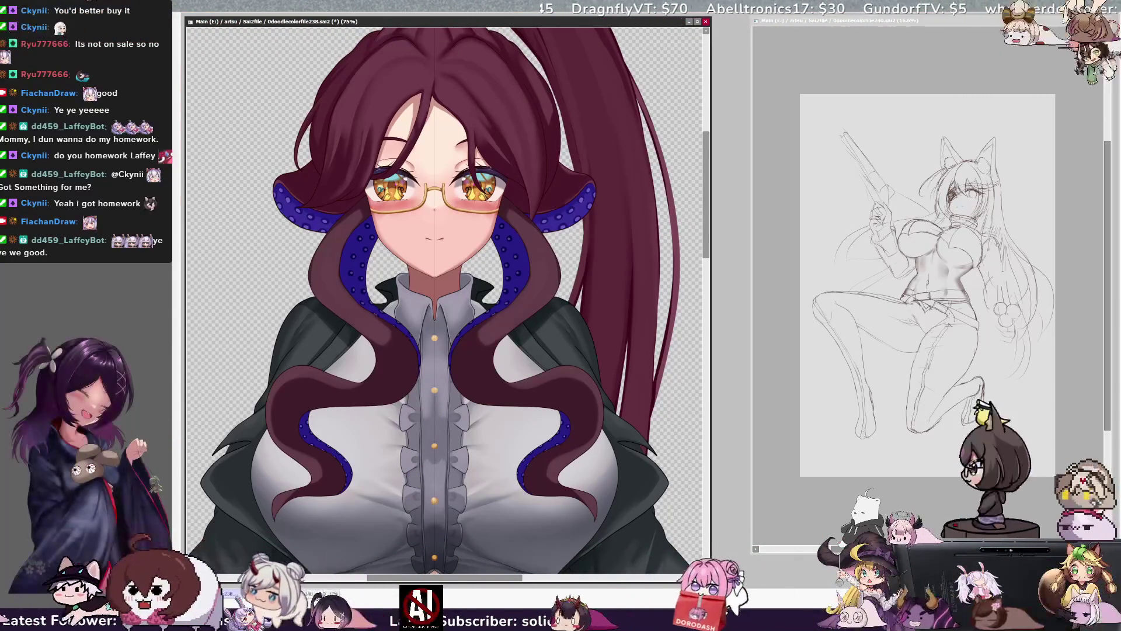
key(n)
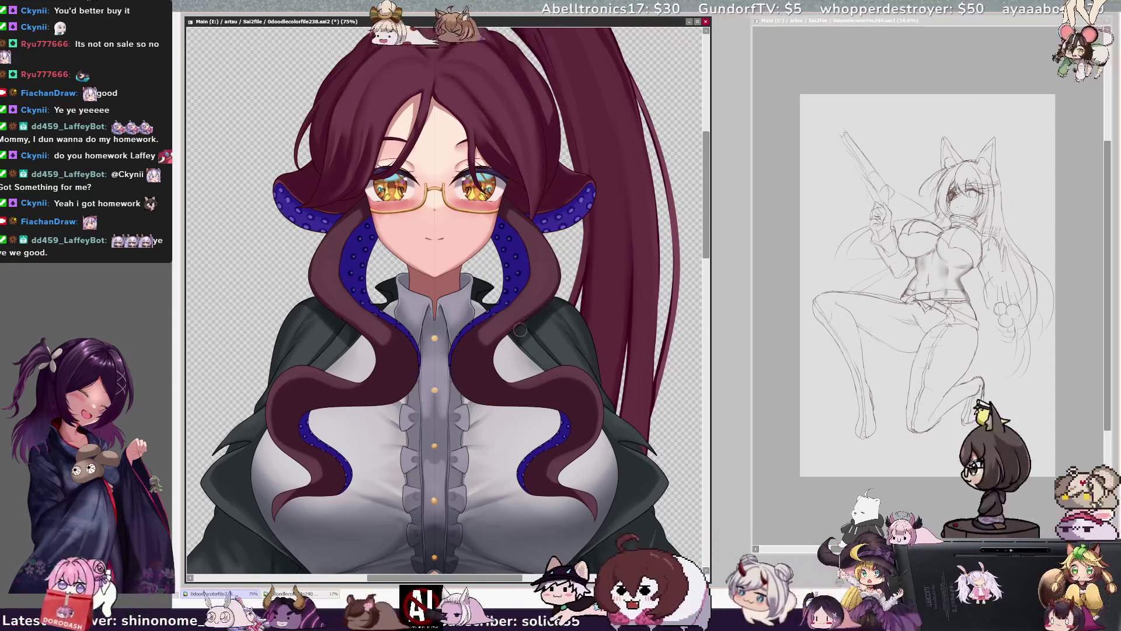
key(bracketleft)
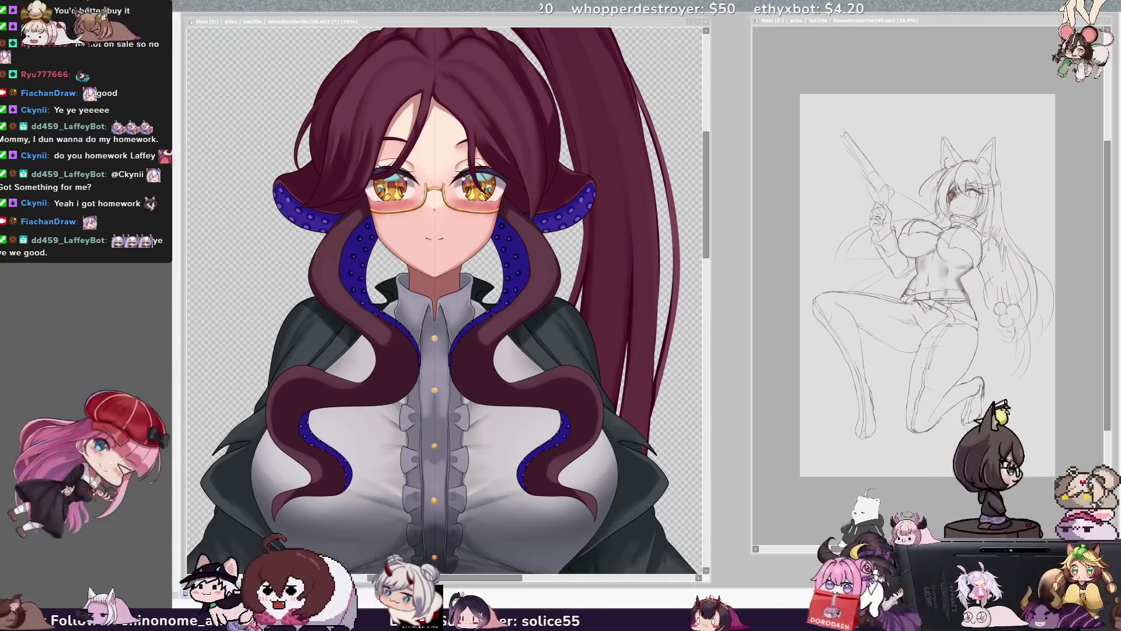
Step: Zoom the document out to 25% to view the whole character
click(536, 240)
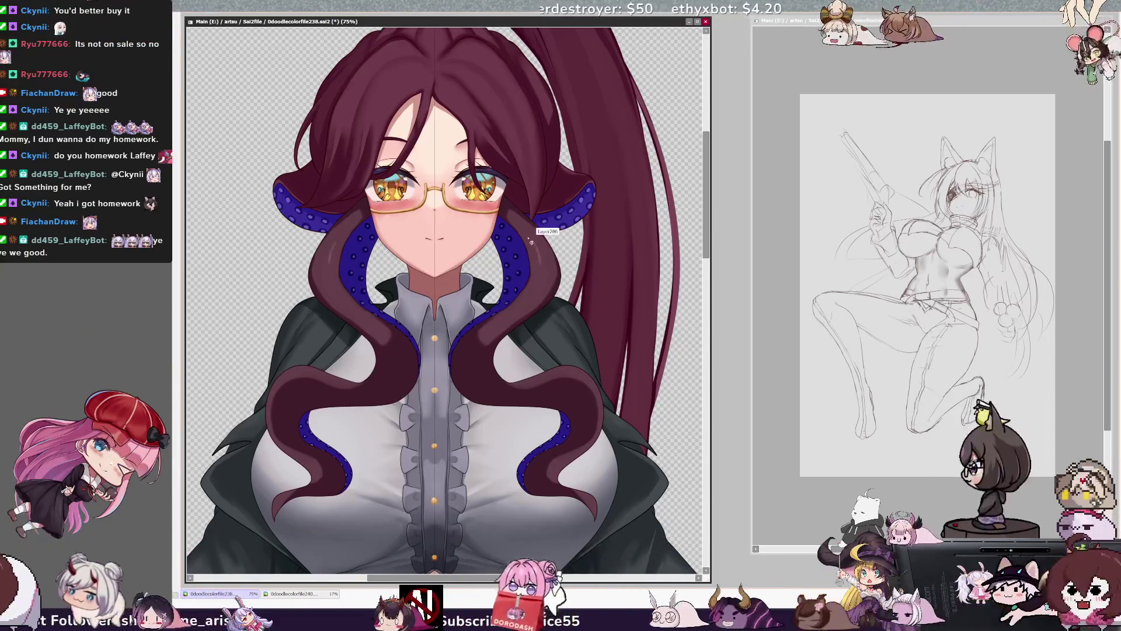
key(ctrl+minus)
key(ctrl+minus)
key(ctrl+minus)
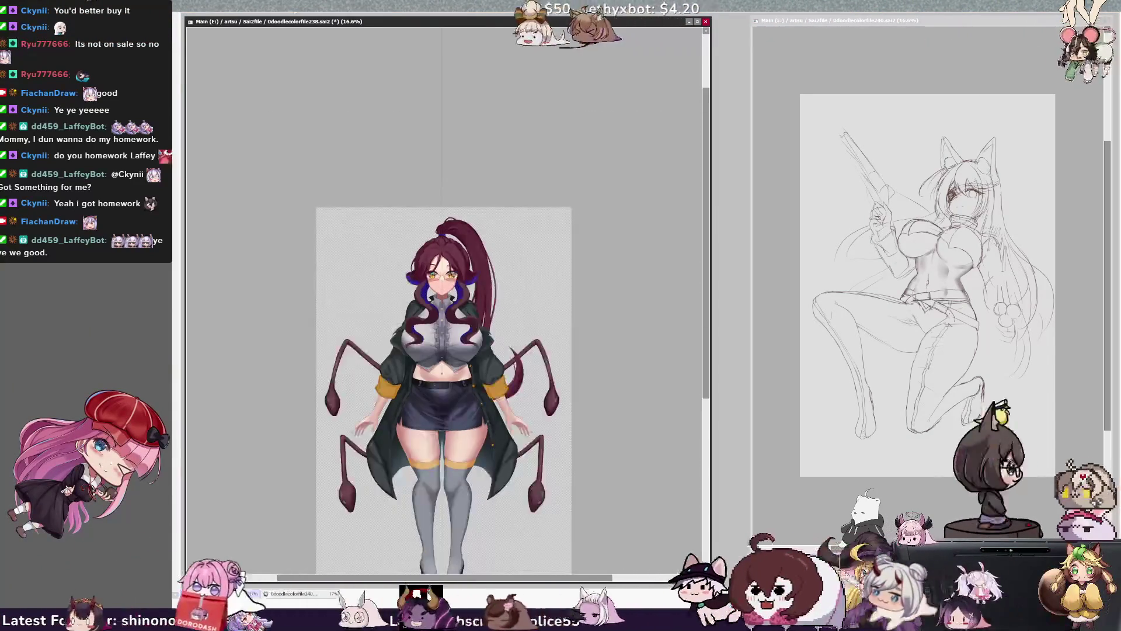
key(ctrl+plus)
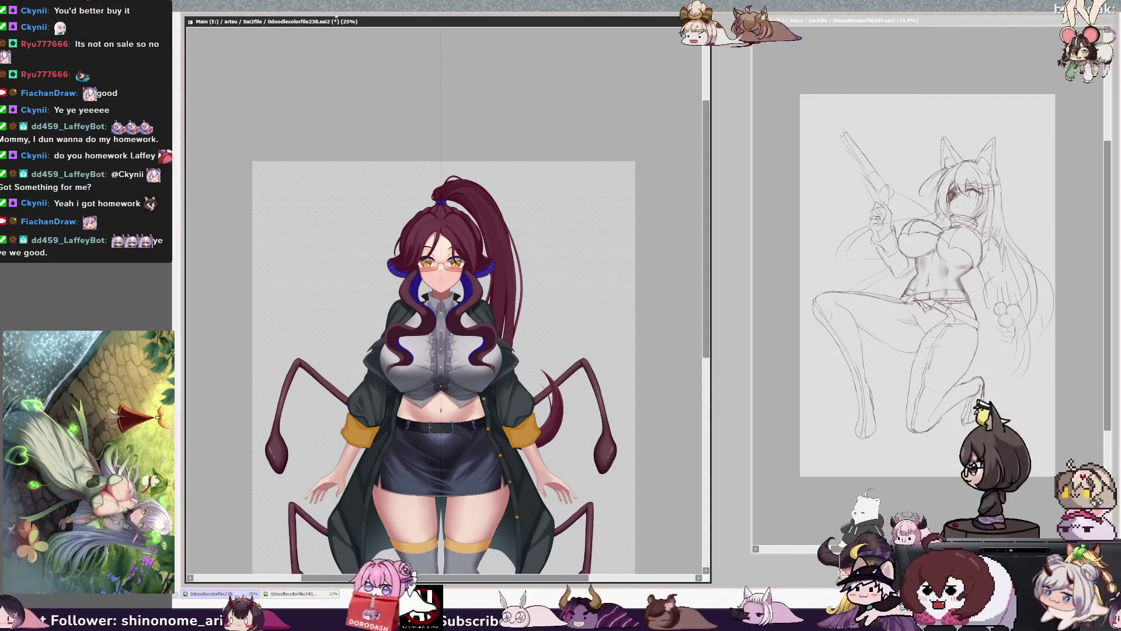
key(ctrl+plus)
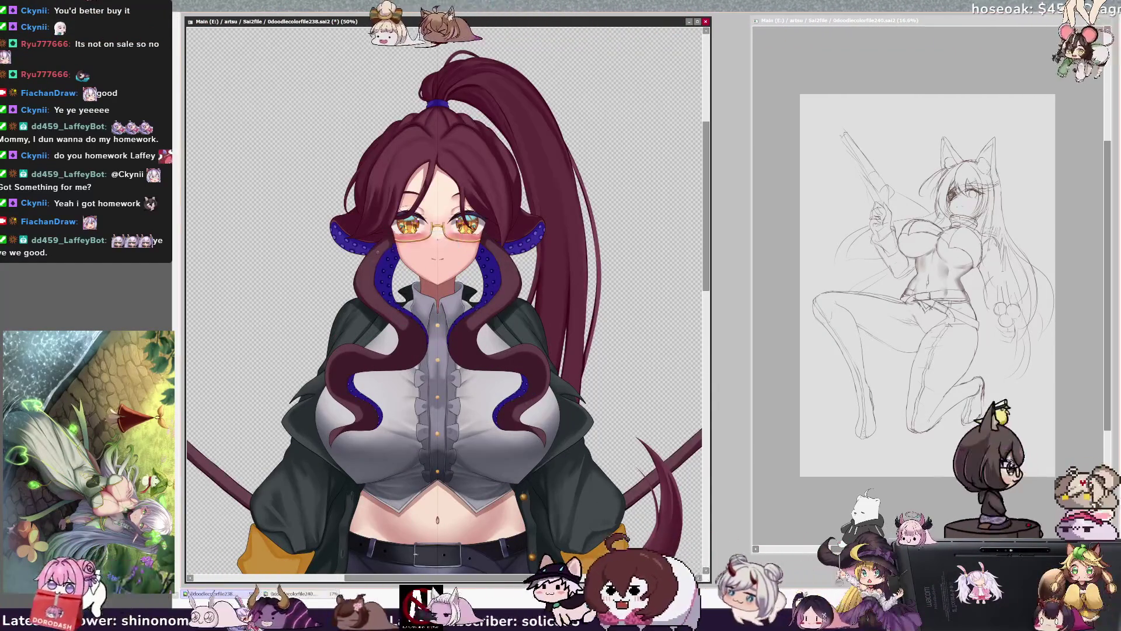
ctrl+shift+click(380, 254)
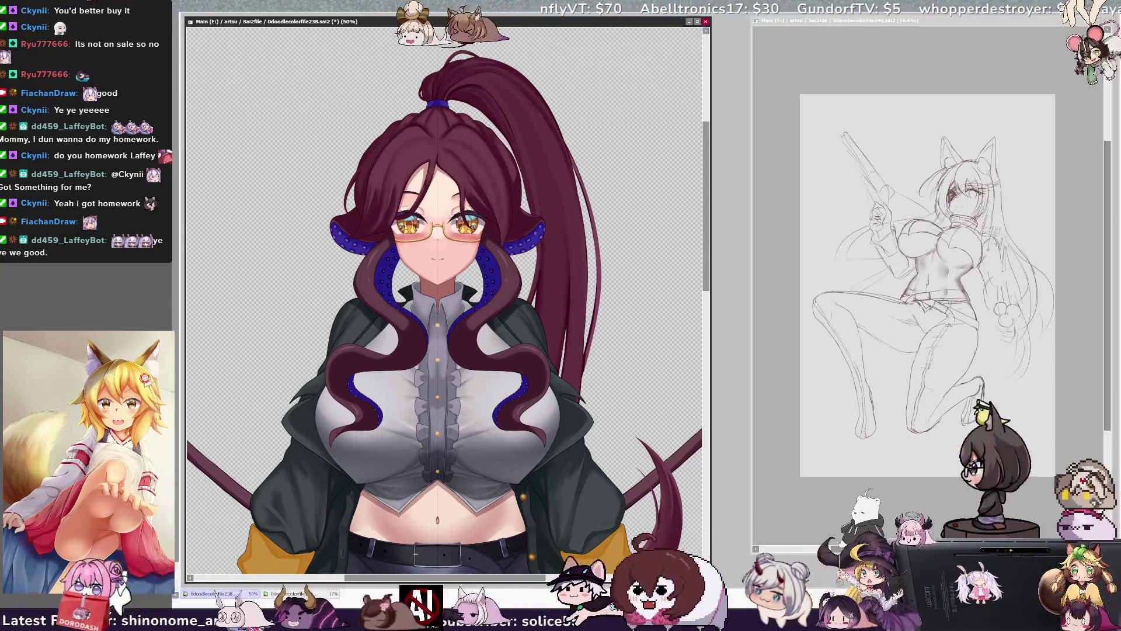
key(bracketleft)
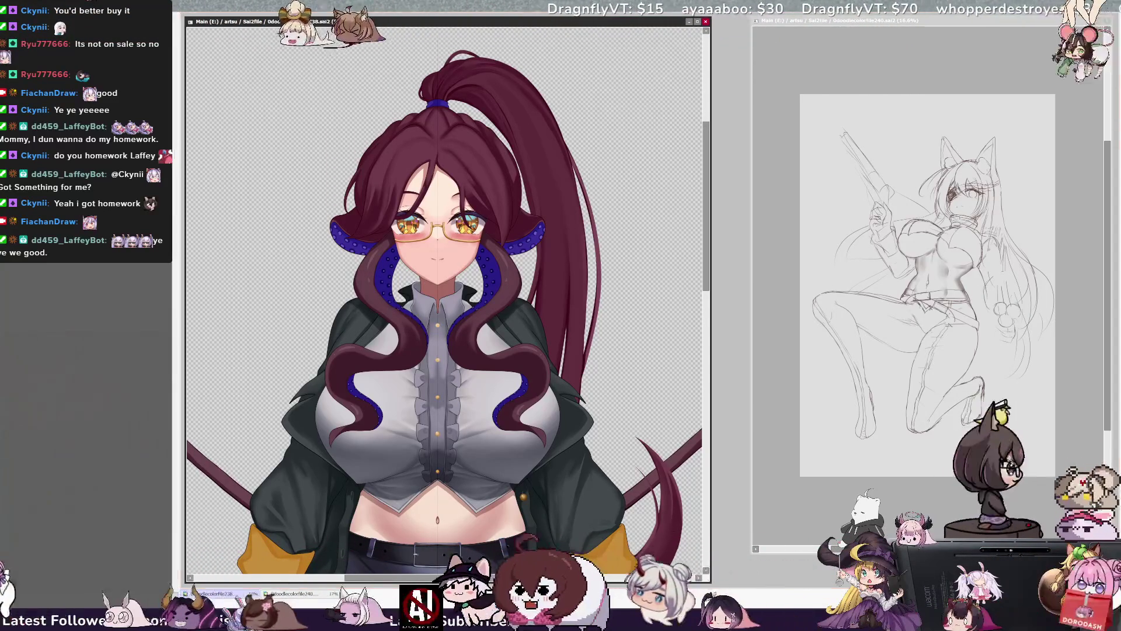
key(bracketleft)
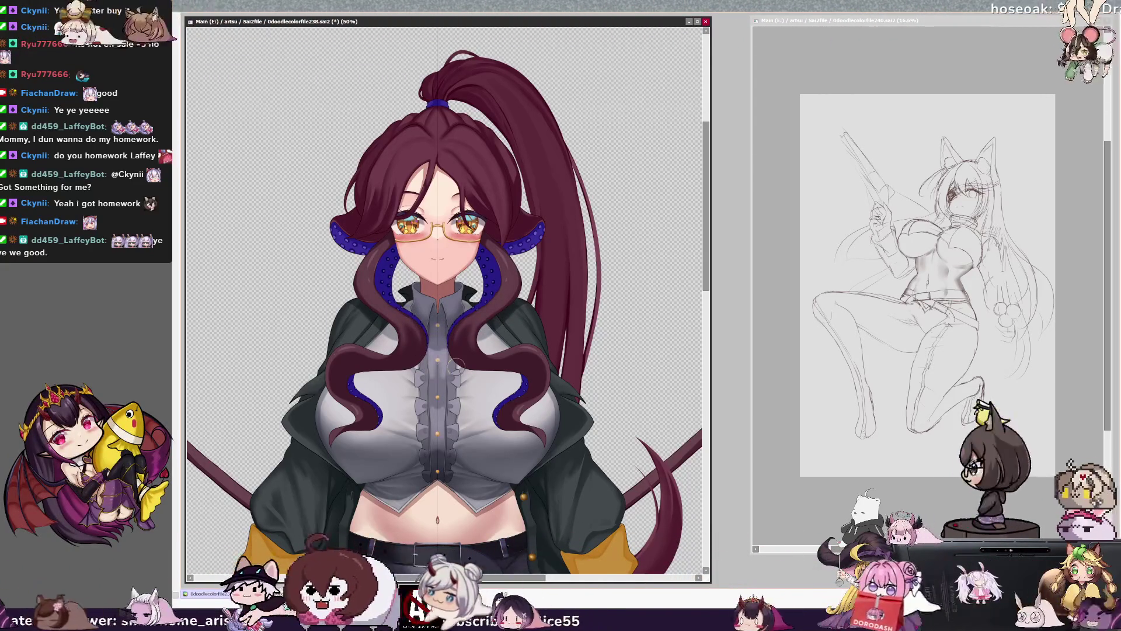
key(minus)
key(minus)
key(minus)
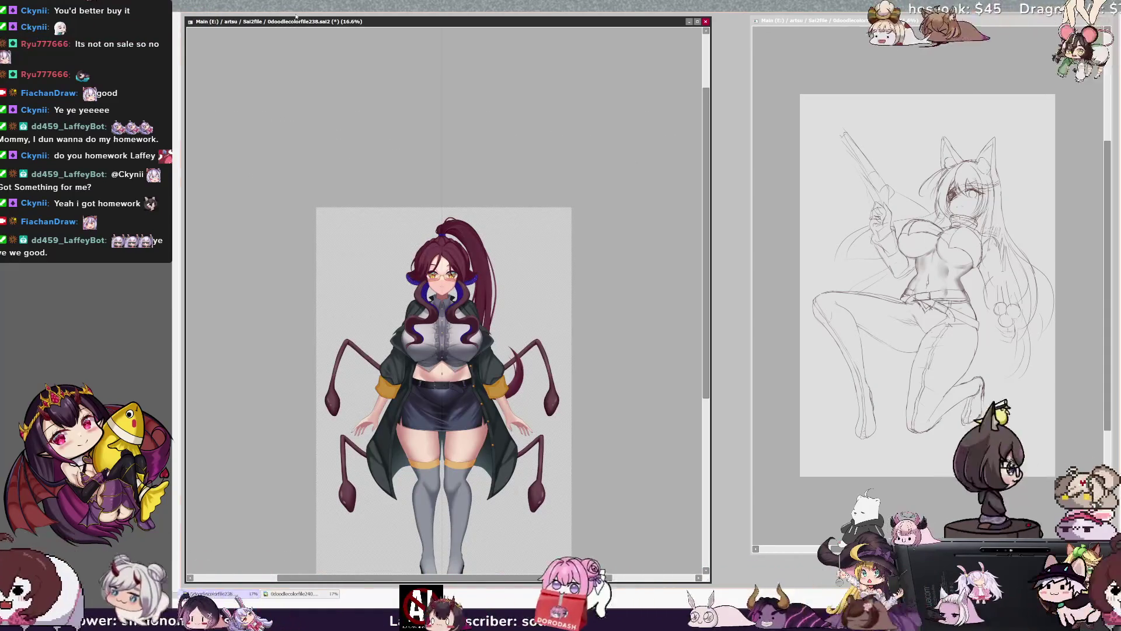
Step: Frame the full figure at 25% and save the drawing with Ctrl+S
drag(706, 350, 706, 389)
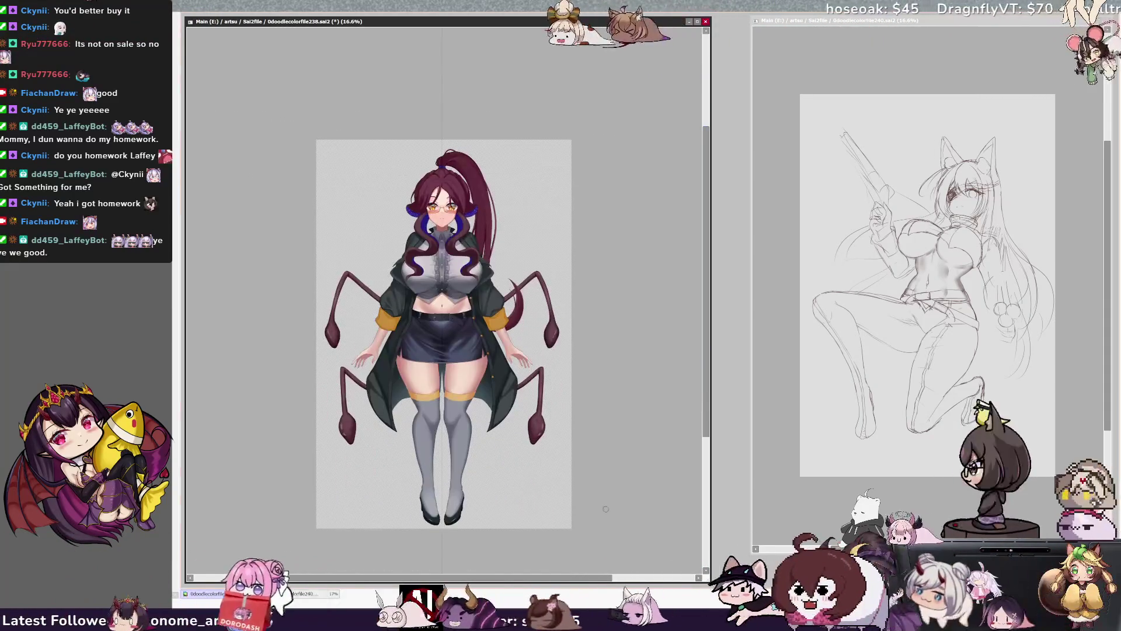
drag(554, 577, 531, 577)
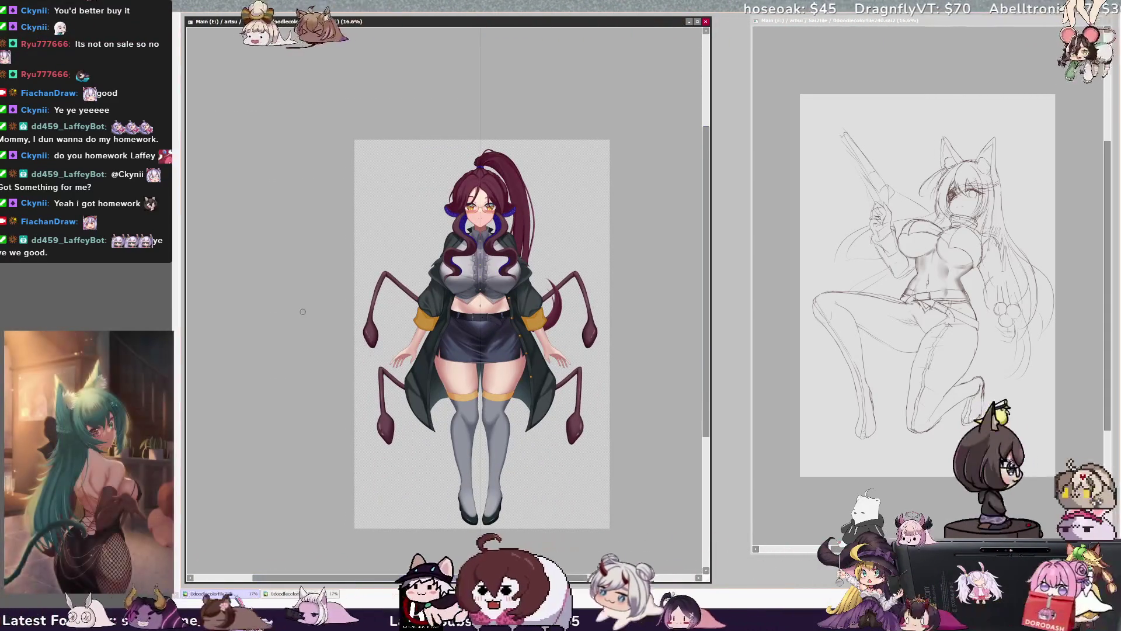
key(plus)
scroll(630, 506, up, 2)
scroll(590, 488, down, 1)
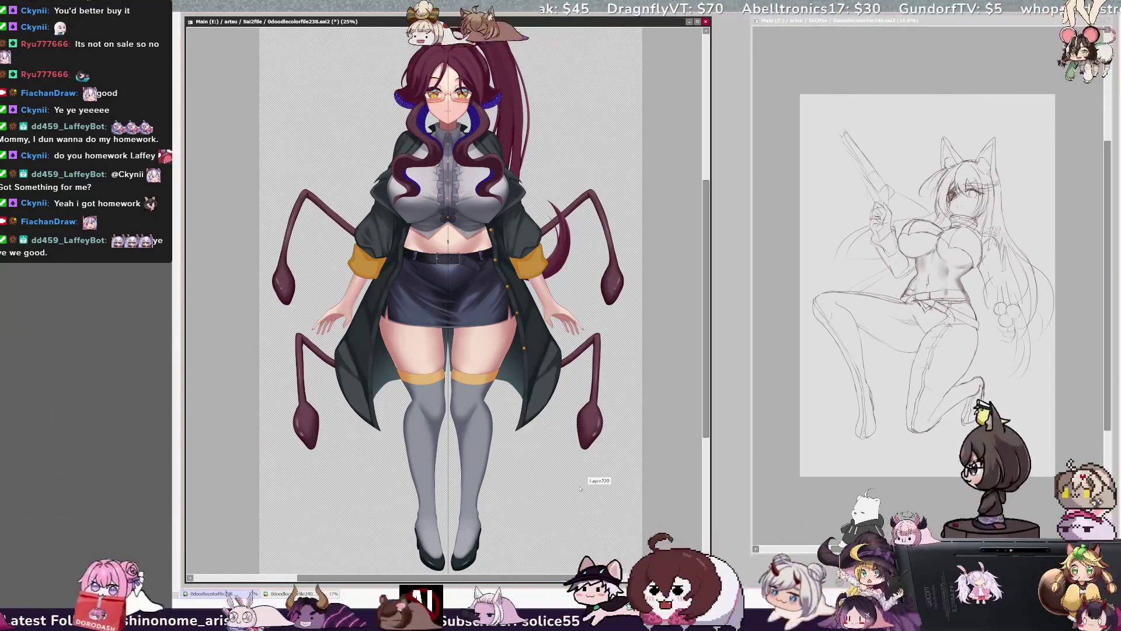
key(ctrl+s)
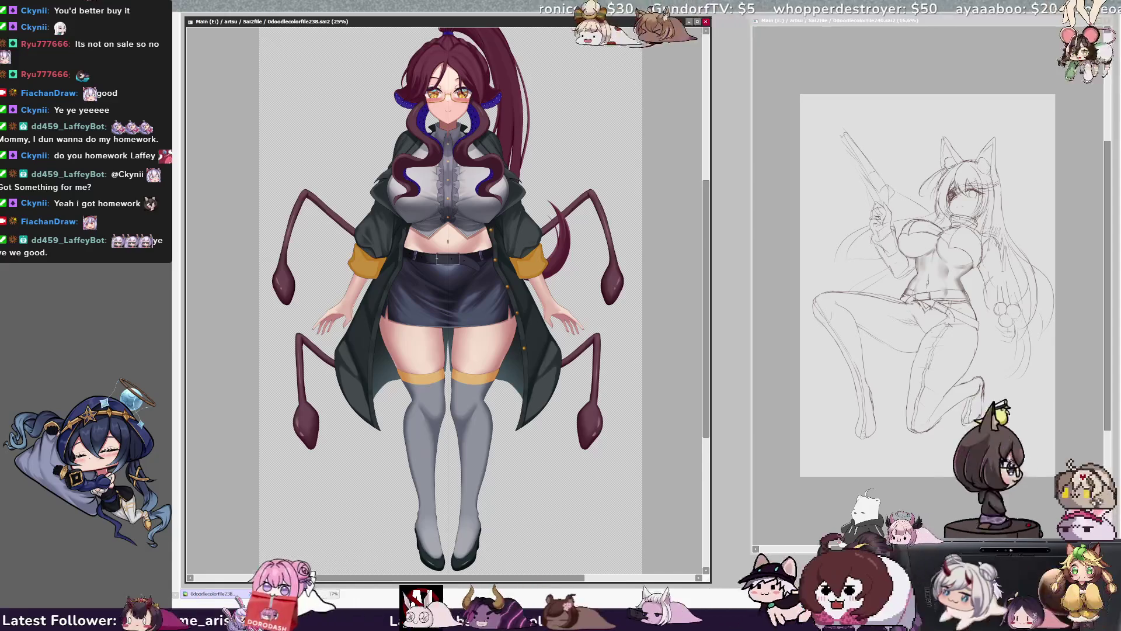
Step: Show the dark grey shirt, grey skirt and dark stockings outfit variant
key(ctrl+z)
key(ctrl+y)
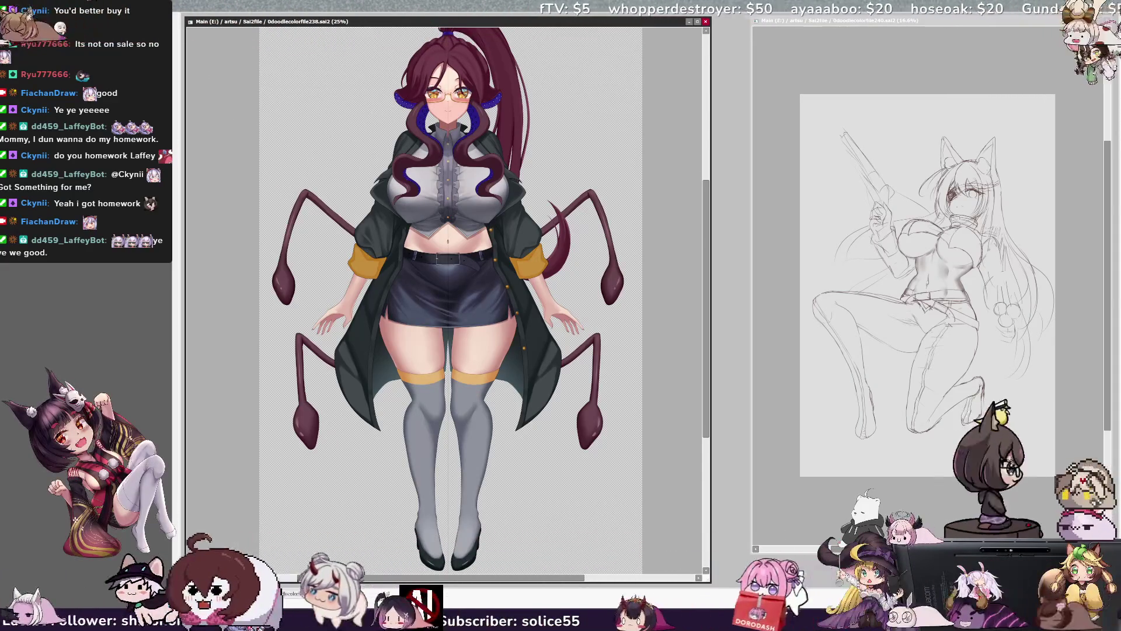
key(ctrl+z)
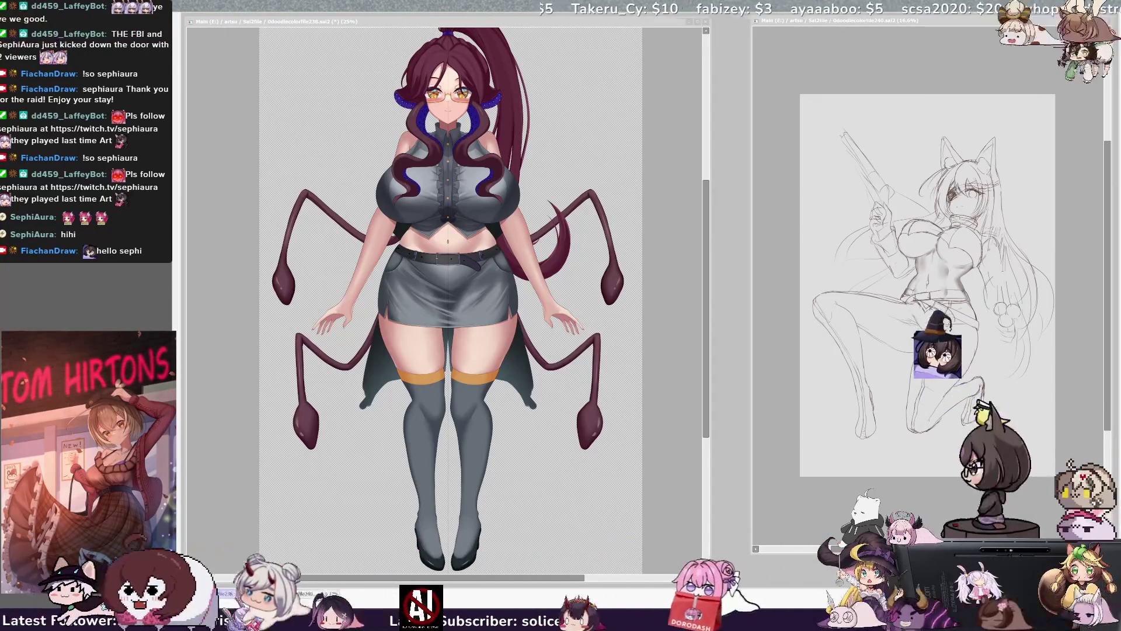
Step: Paint the skirt dark navy-purple, trying a lighter right side before keeping the dark colour
click(427, 363)
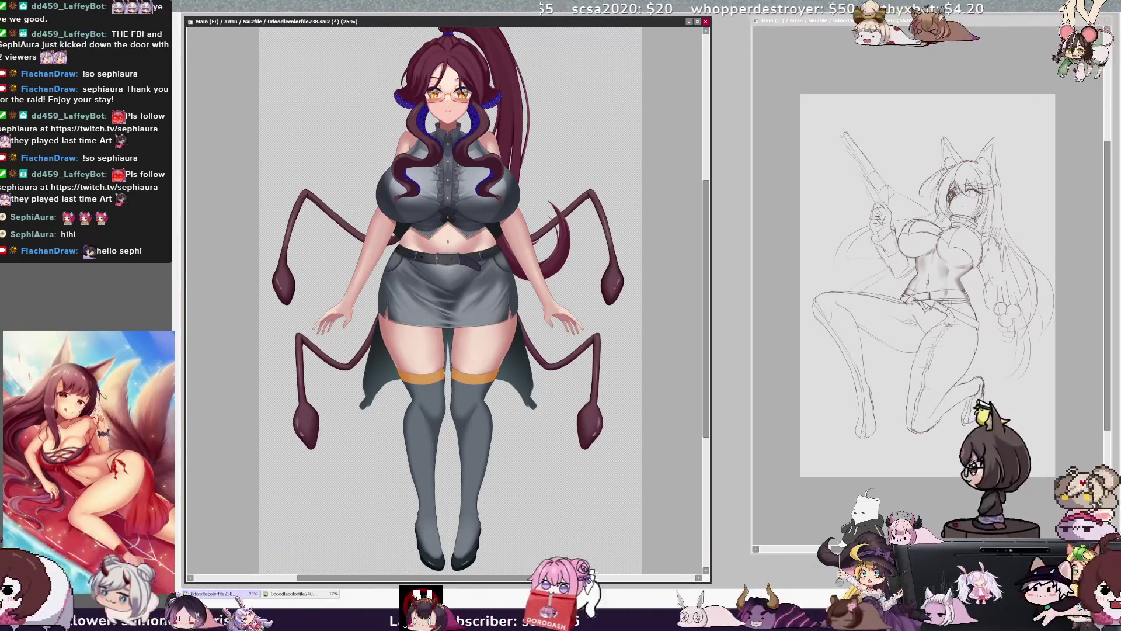
drag(479, 292, 429, 285)
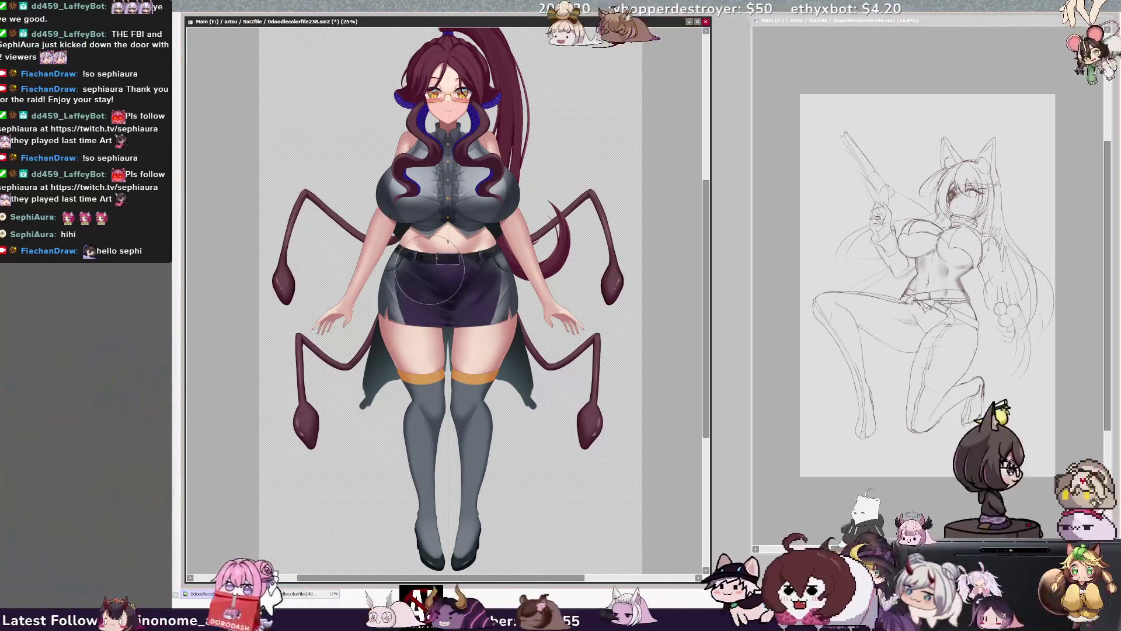
key(ctrl+z)
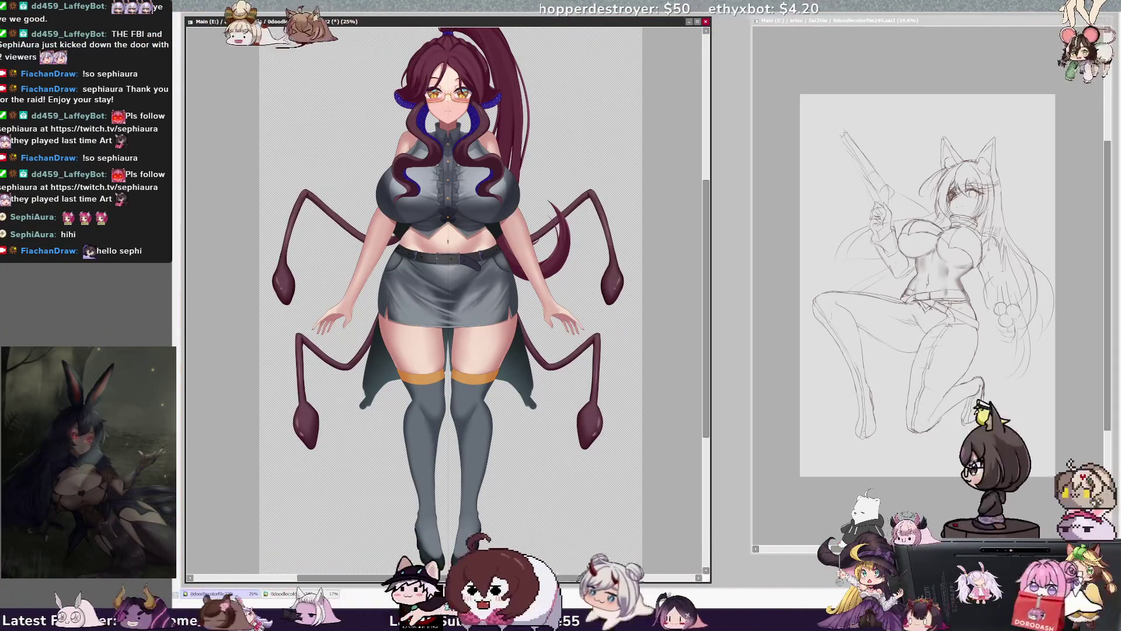
drag(412, 275, 423, 298)
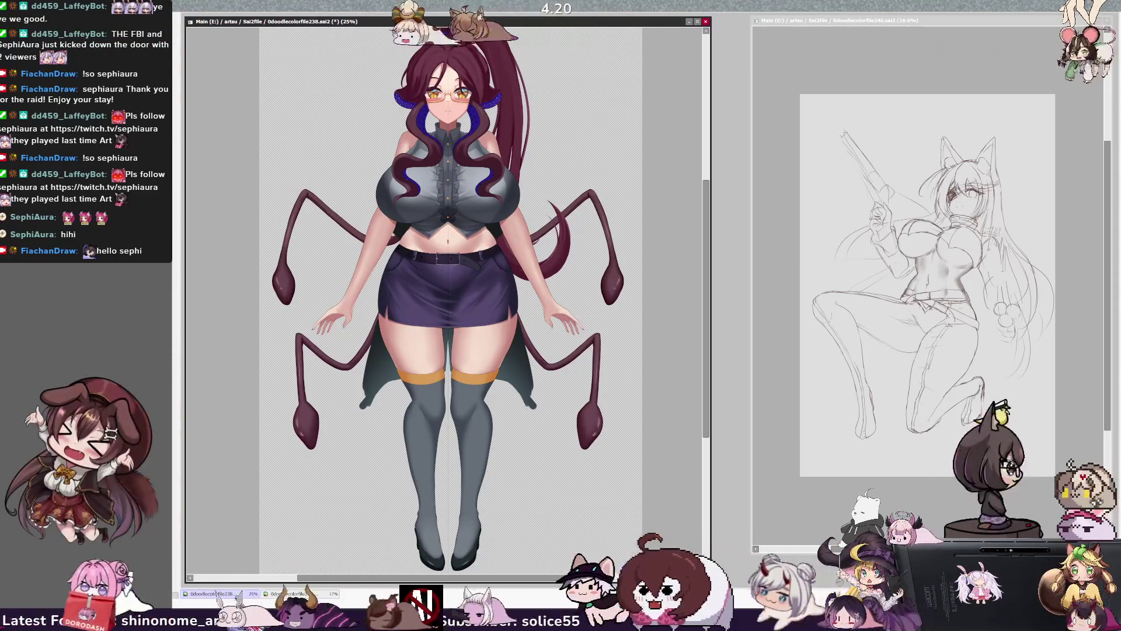
key(ctrl+z)
drag(419, 304, 424, 314)
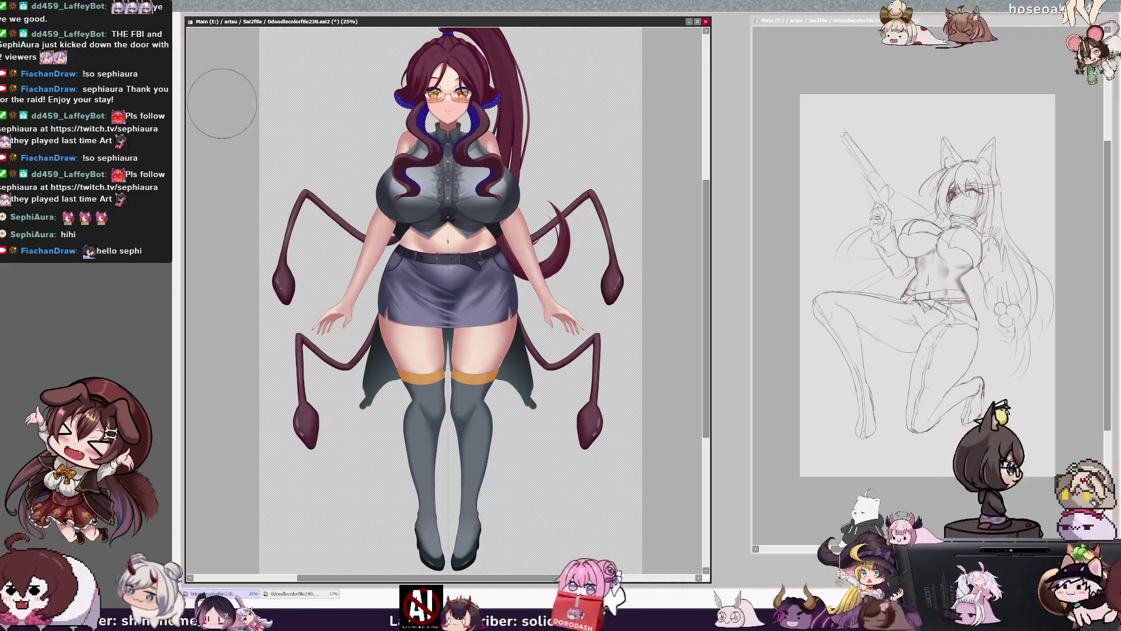
key(ctrl+z)
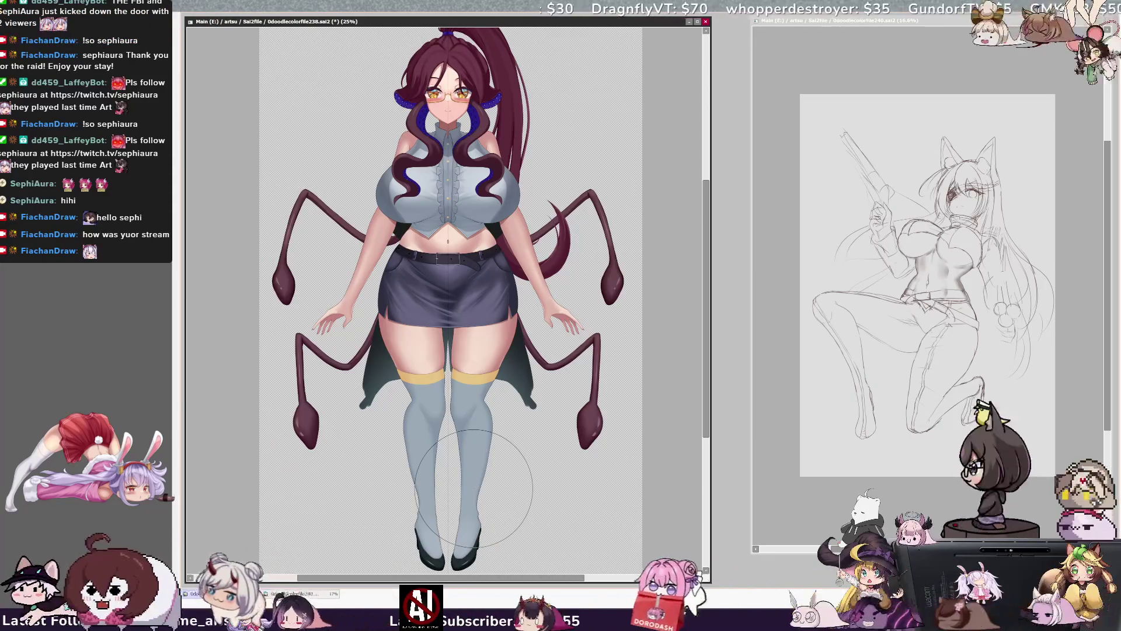
Step: Flip between the darker grey variant and the pale blue-grey top with navy skirt, keeping the latter
key(ctrl+z)
key(ctrl+y)
key(ctrl+z)
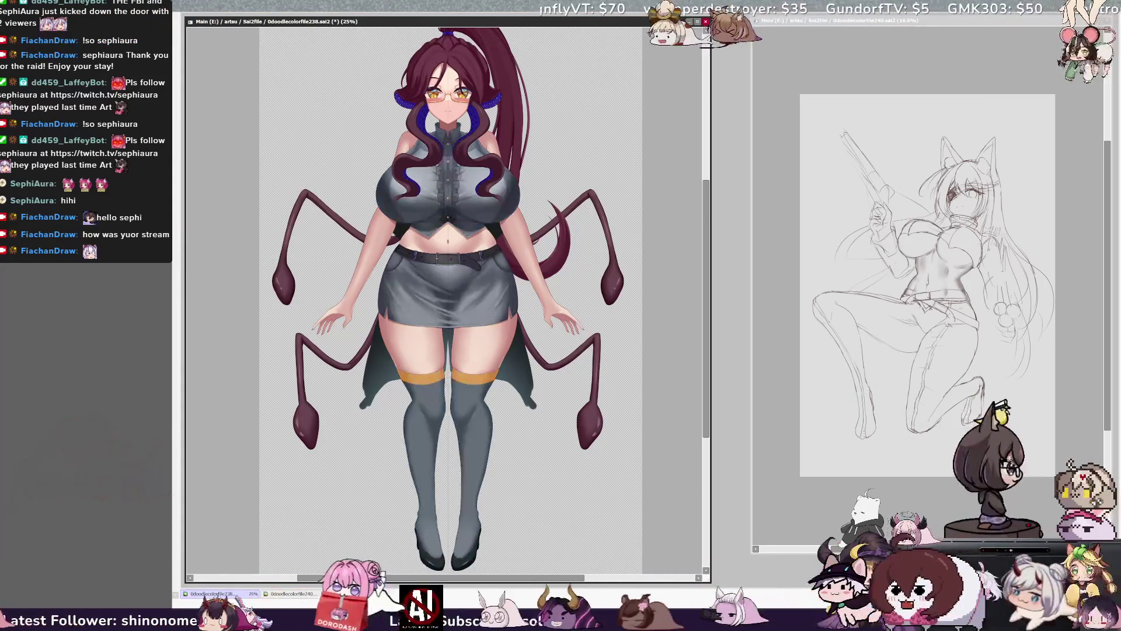
key(ctrl+y)
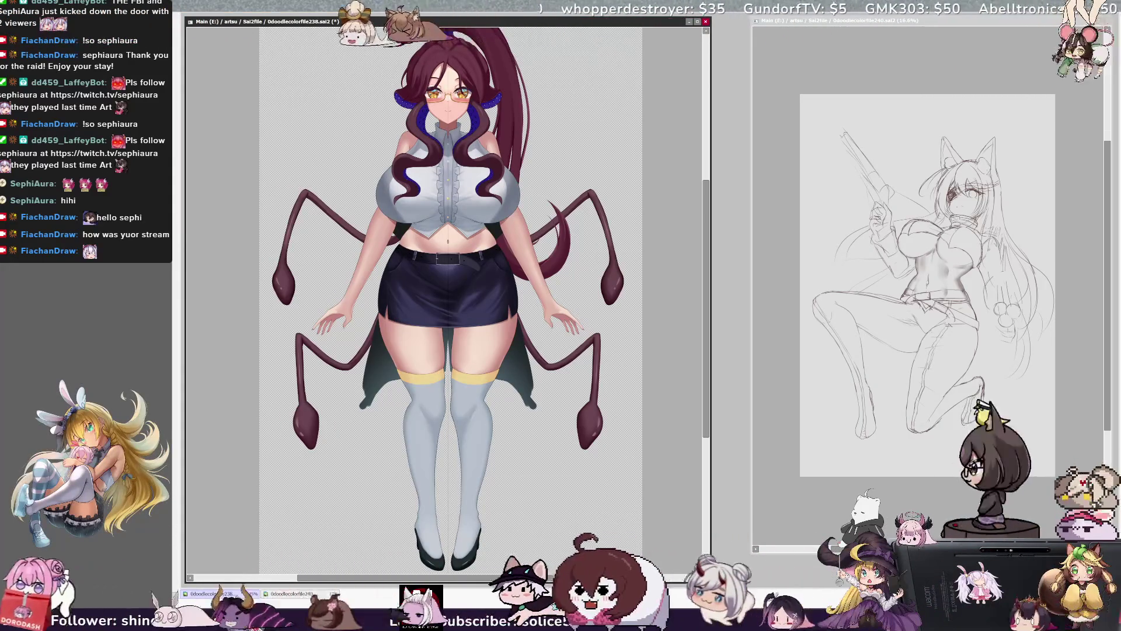
key(ctrl+z)
key(ctrl+y)
key(ctrl+z)
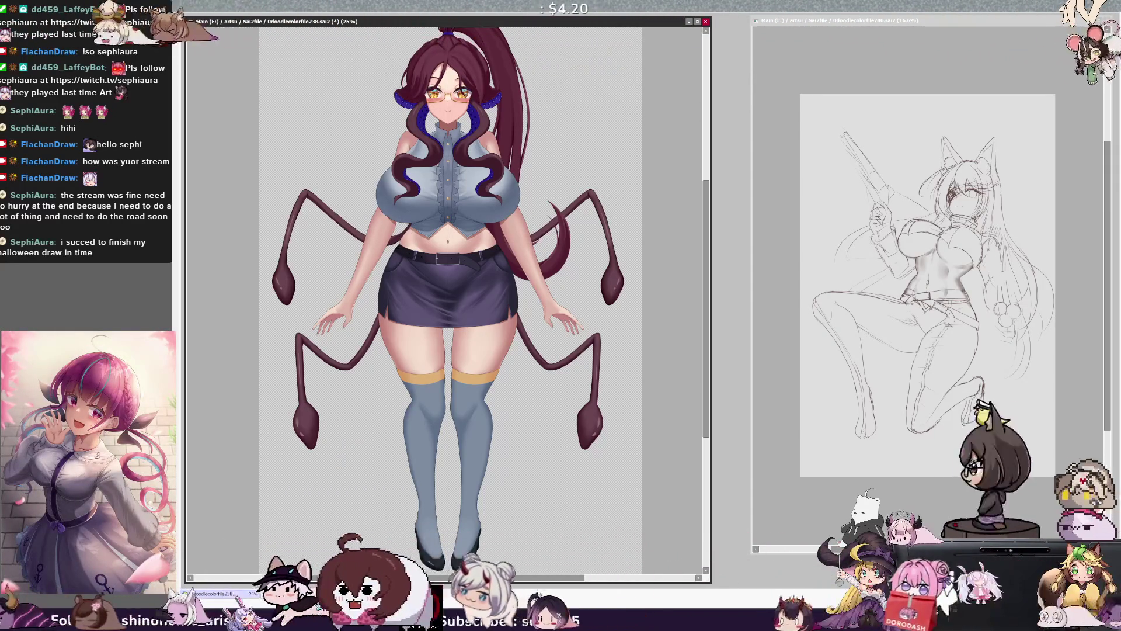
drag(577, 579, 570, 582)
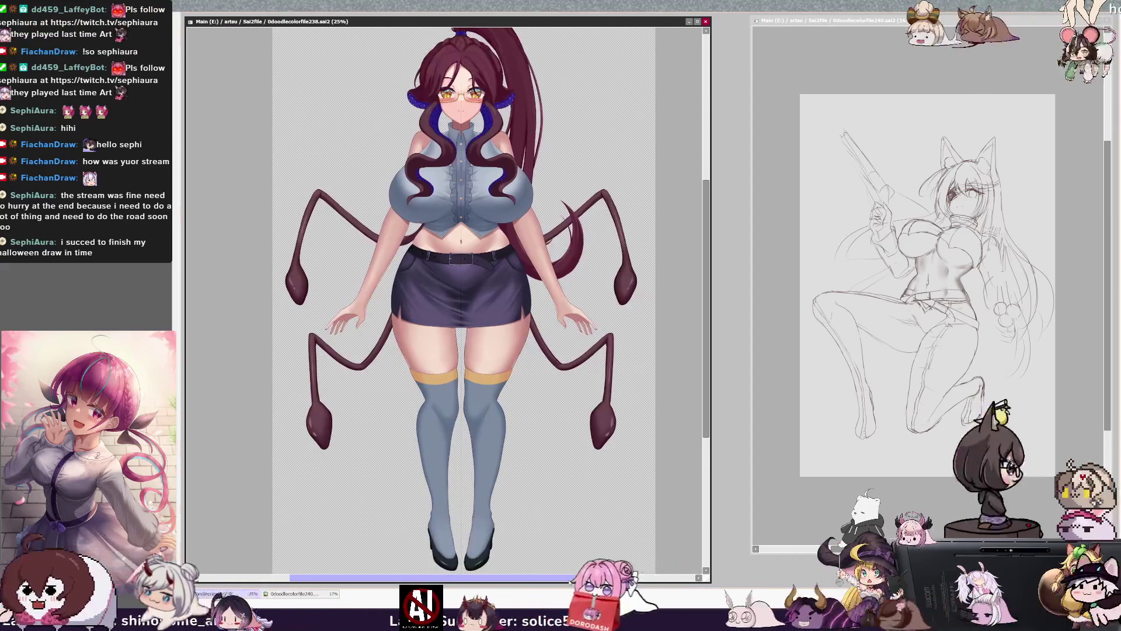